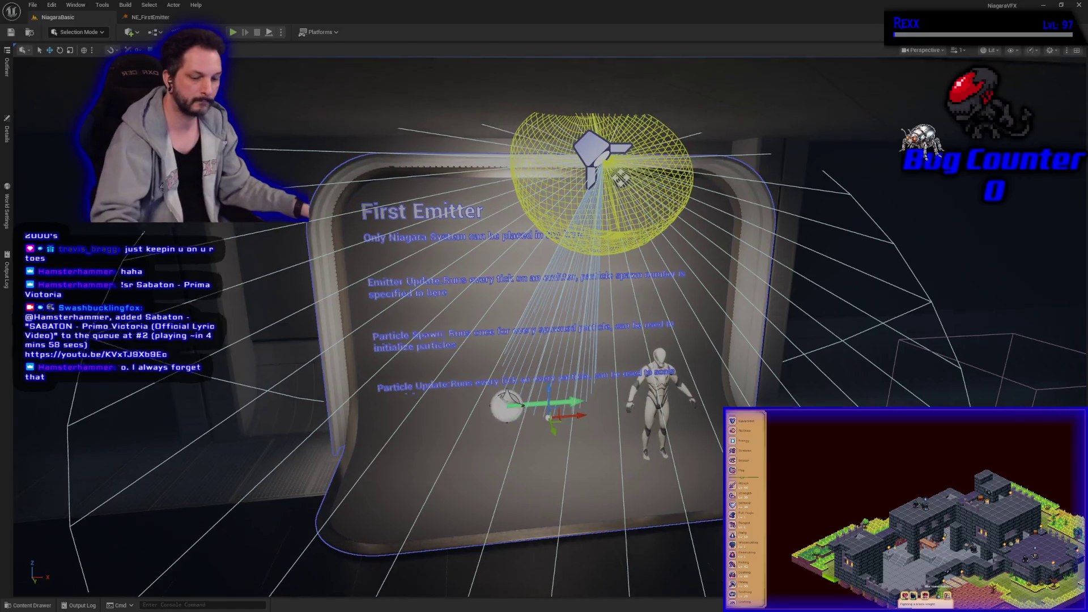
scroll(544, 329, "up", 5)
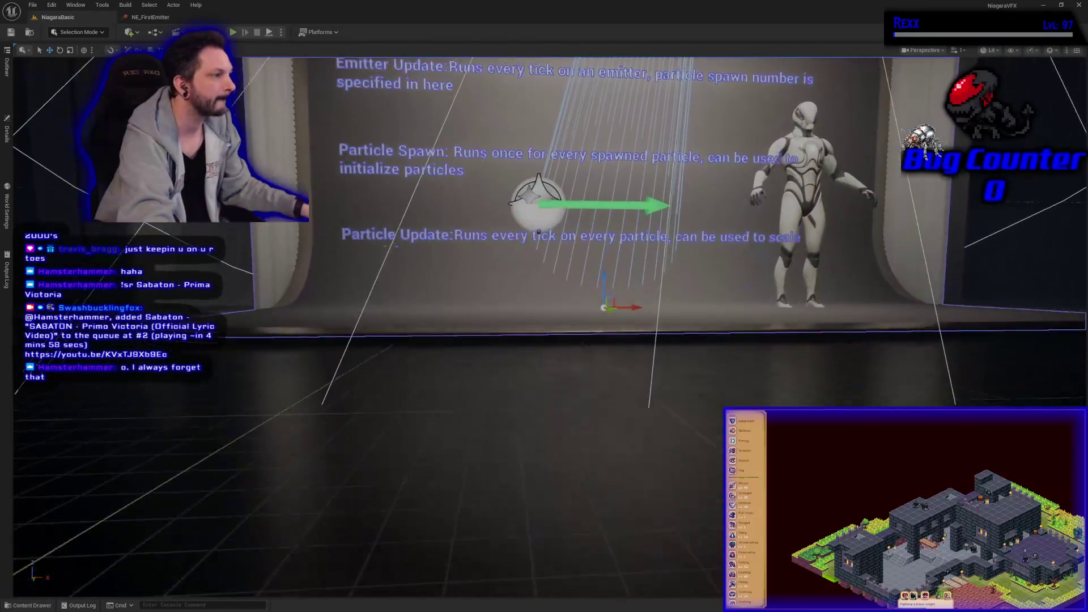
Move the mannequin further right in the level and show the Content Drawer
scroll(544, 329, "down", 5)
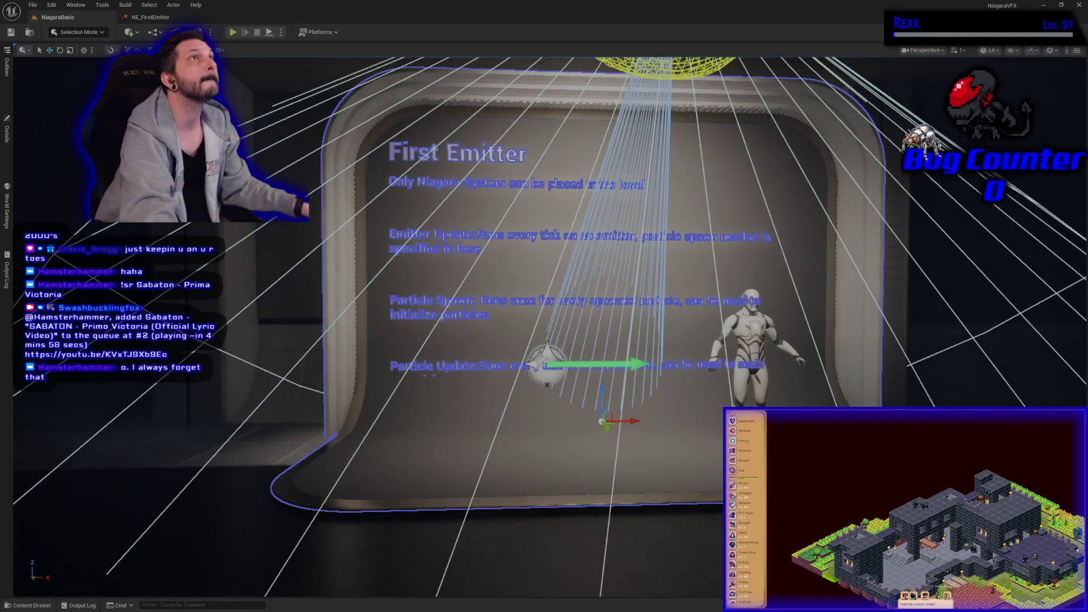
left_click(759, 331)
left_click_drag(751, 340, 872, 340)
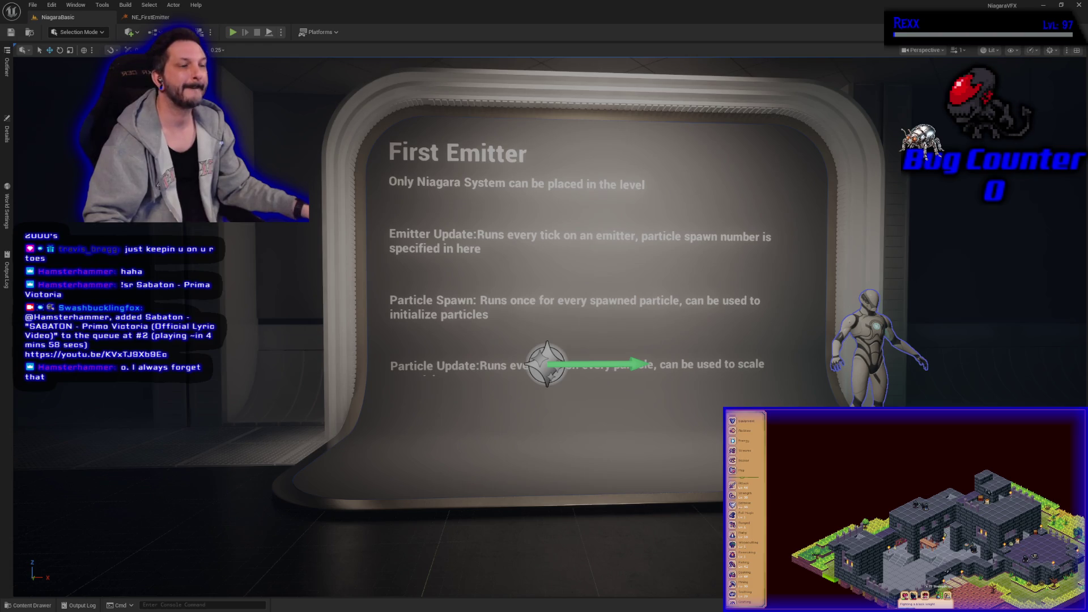
left_click(51, 605)
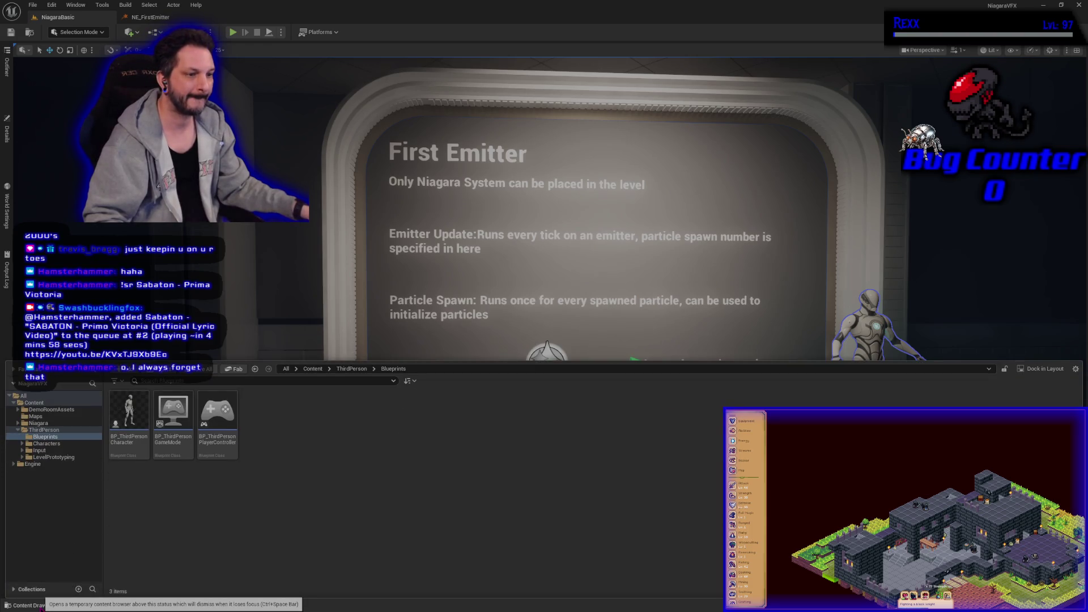
Create a folder named 02-SimpleMovingSprite inside Niagara > NiagaraBasic
left_click(38, 423)
double_click(136, 422)
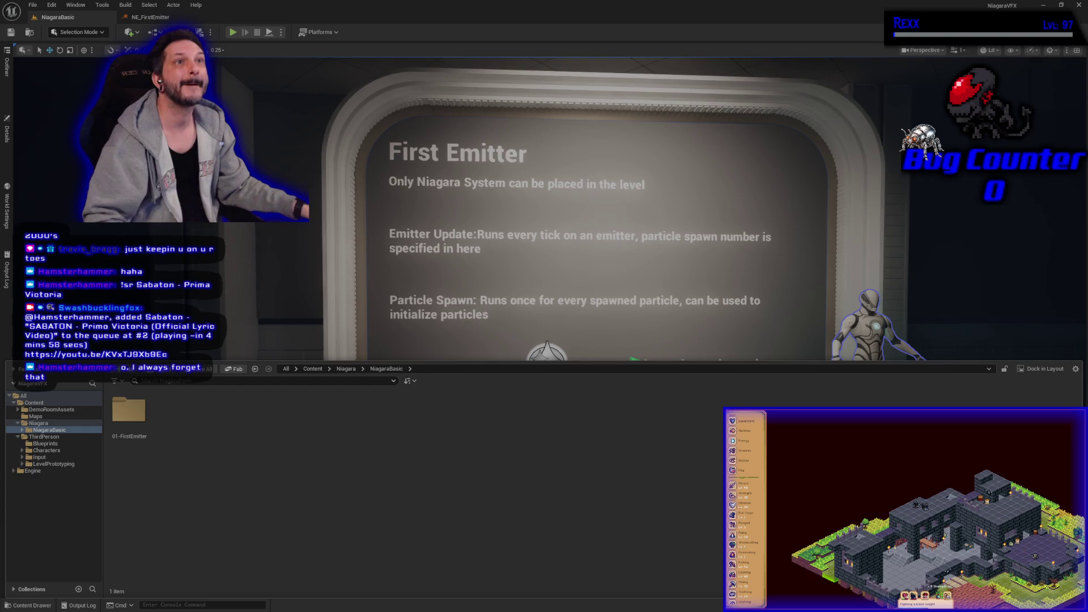
right_click(229, 430)
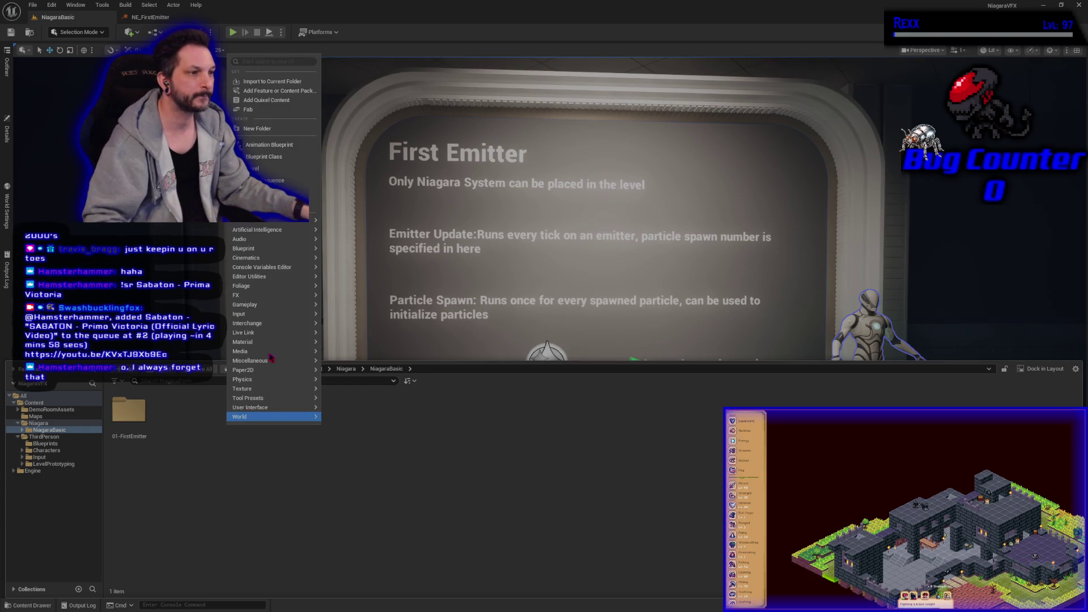
left_click(271, 130)
type("02")
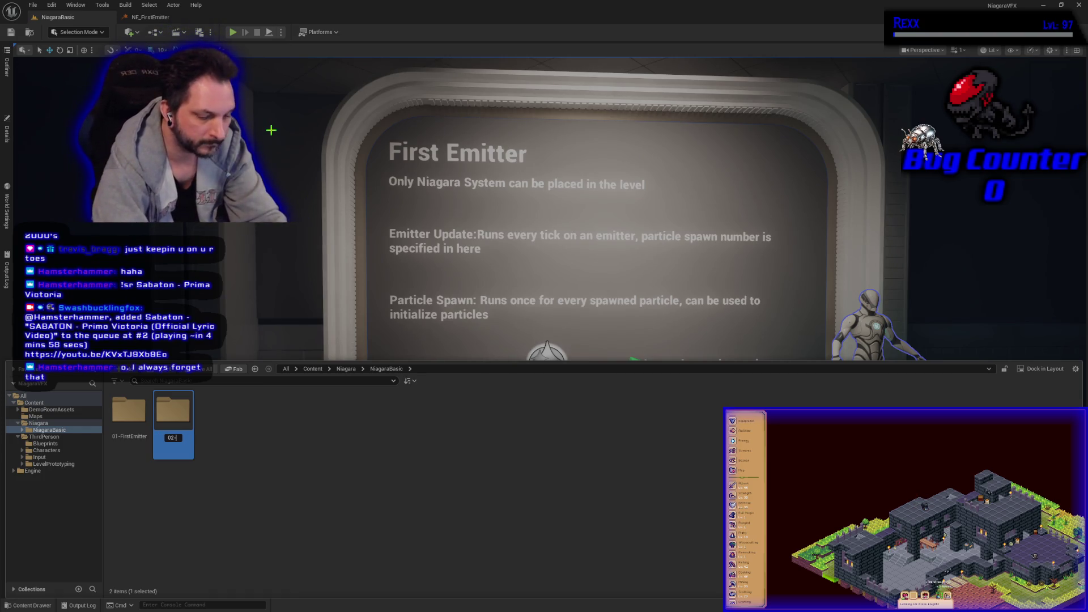
type("-SimpleMo")
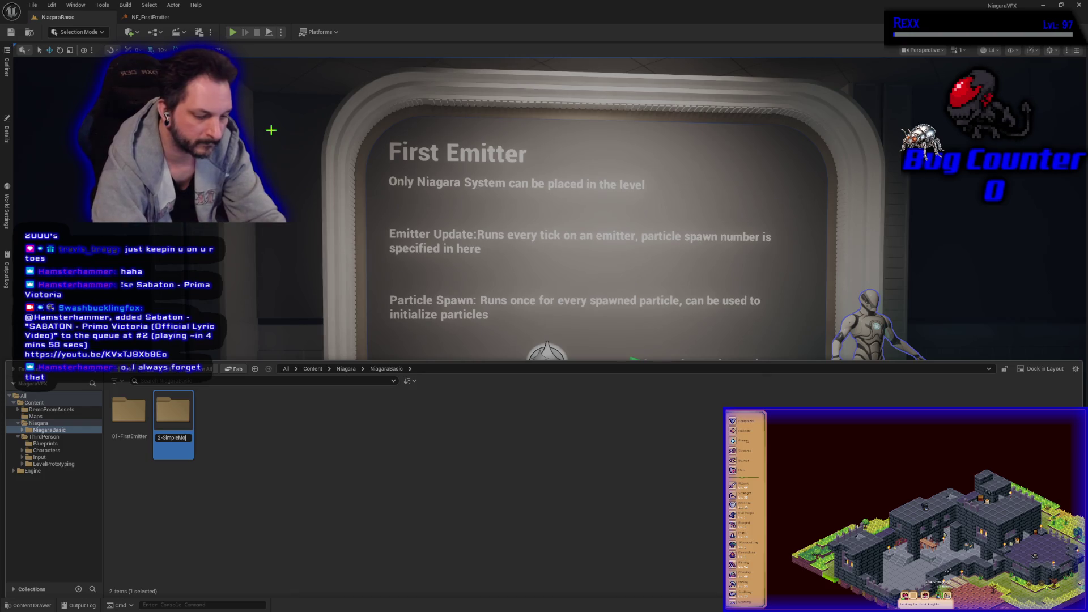
type("rit")
key("Return")
key("Return")
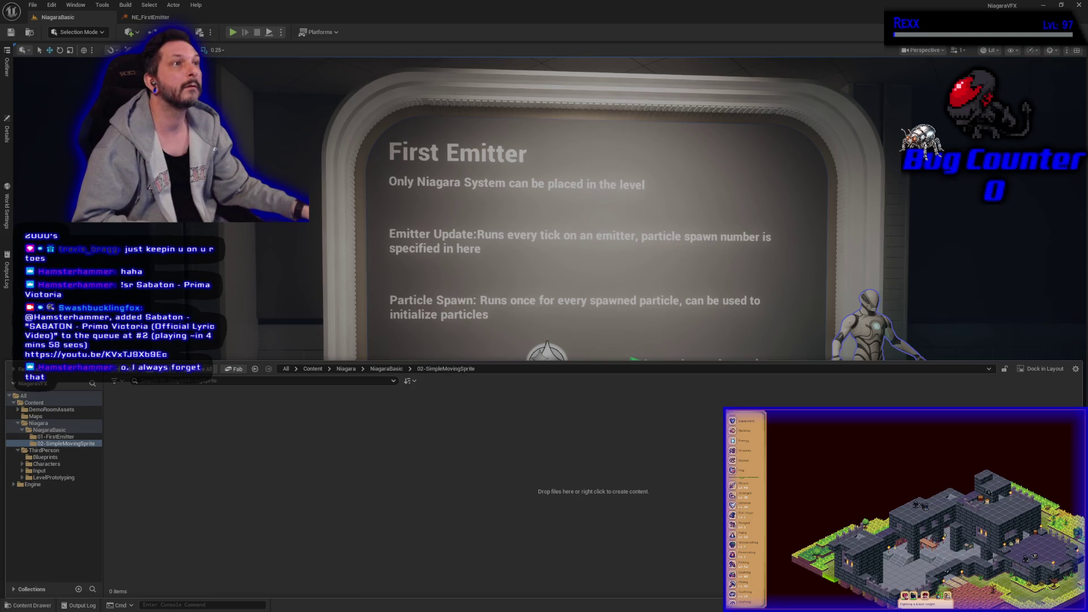
Create a Niagara system in 02-SimpleMovingSprite from the SimpleSpriteBurst template emitter
right_click(153, 447)
left_click(200, 226)
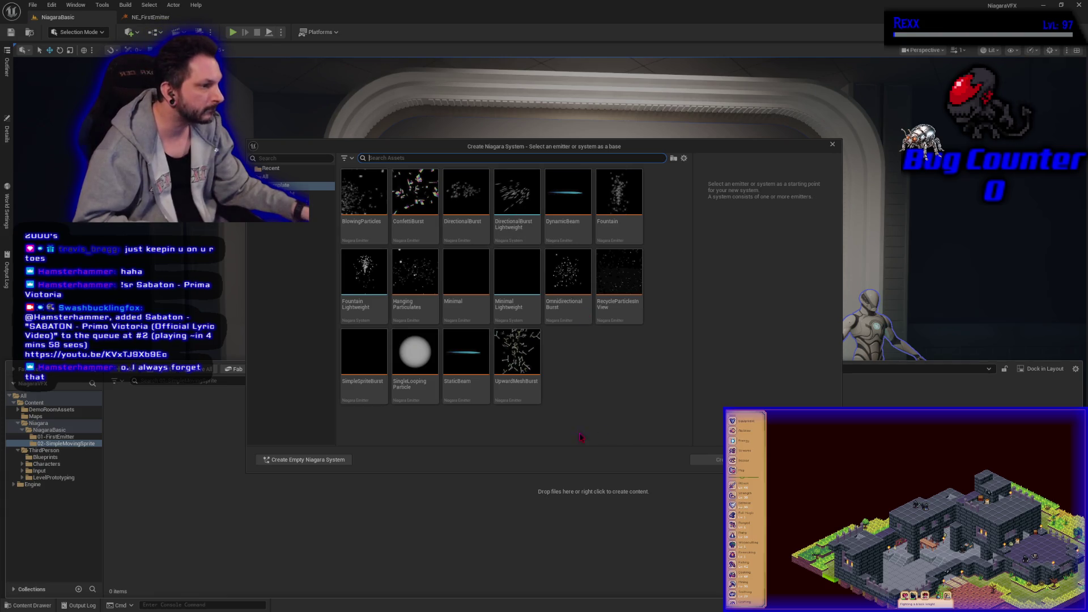
left_click(363, 357)
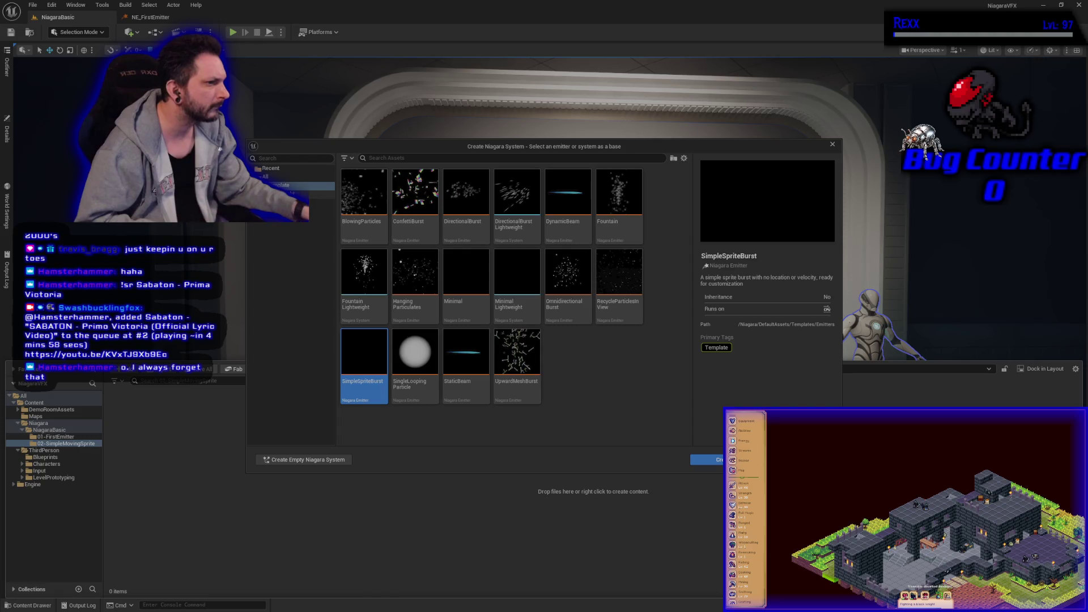
left_click(317, 195)
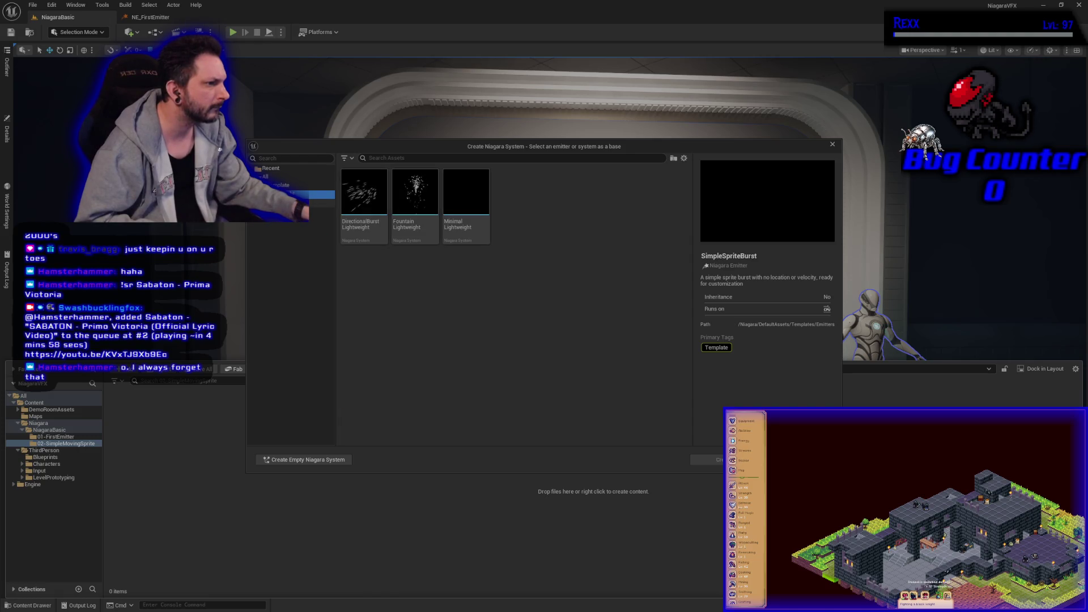
left_click(321, 203)
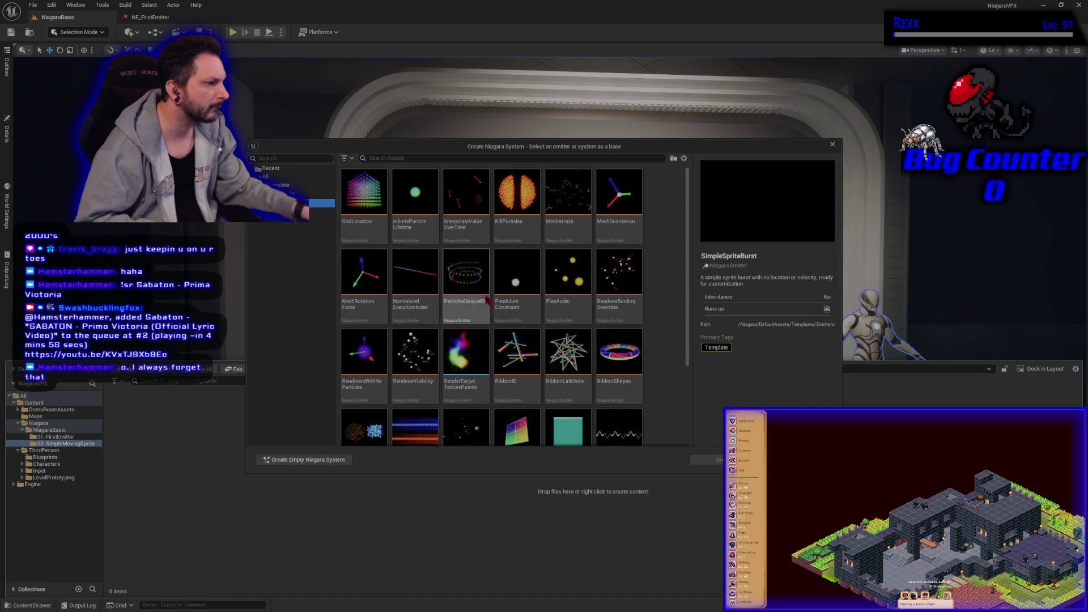
left_click(300, 185)
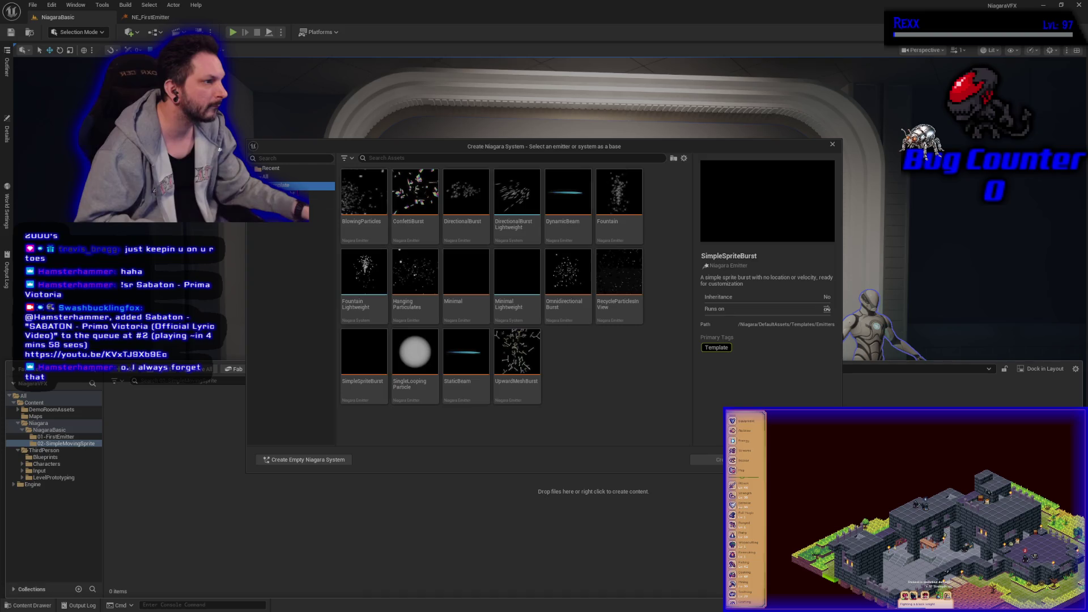
left_click(363, 357)
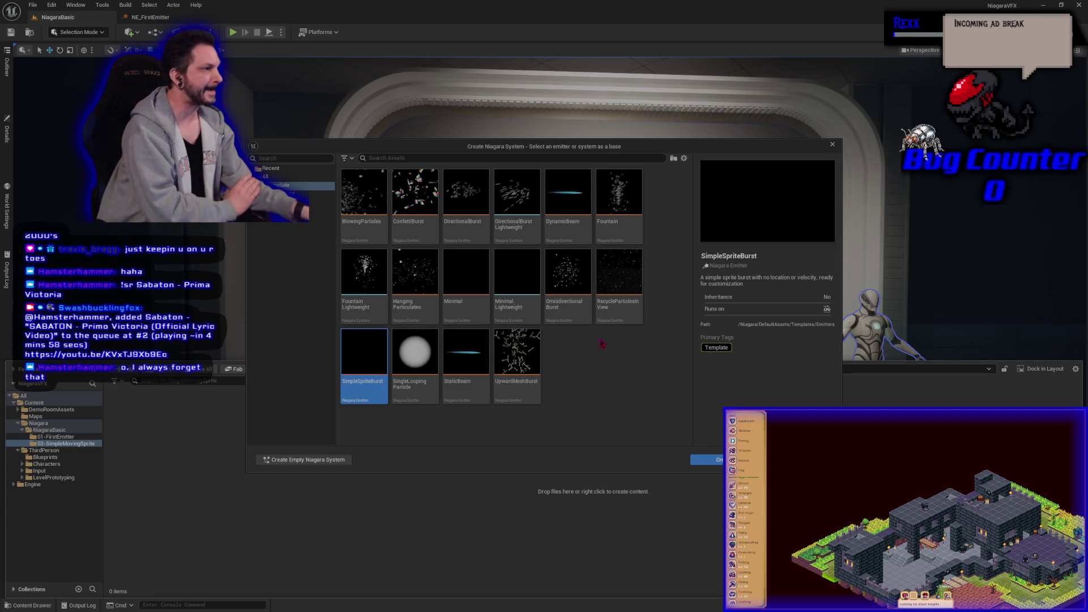
left_click(684, 159)
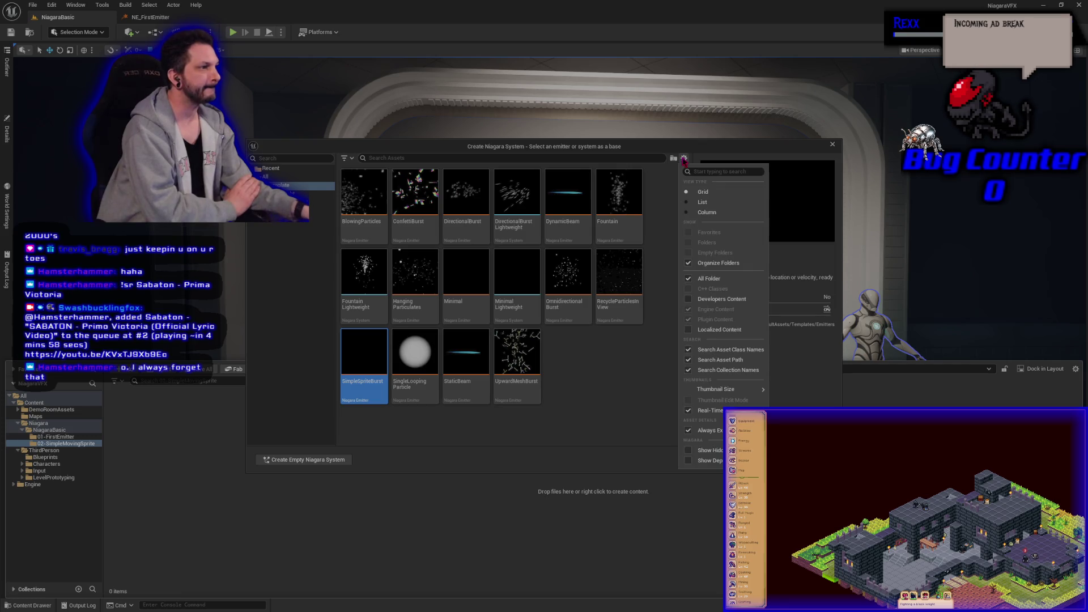
left_click(684, 160)
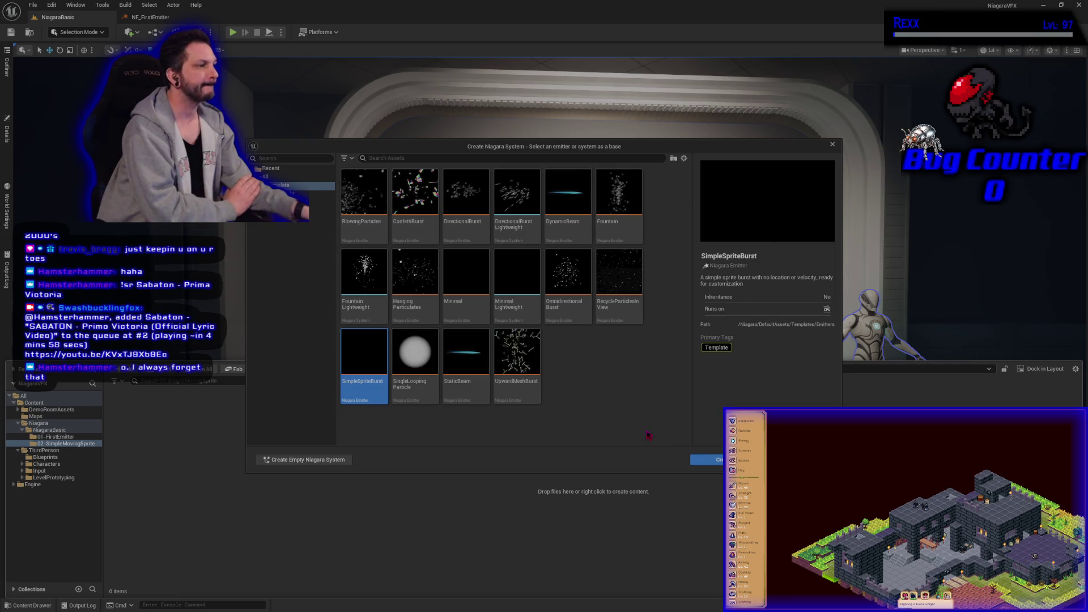
left_click(705, 459)
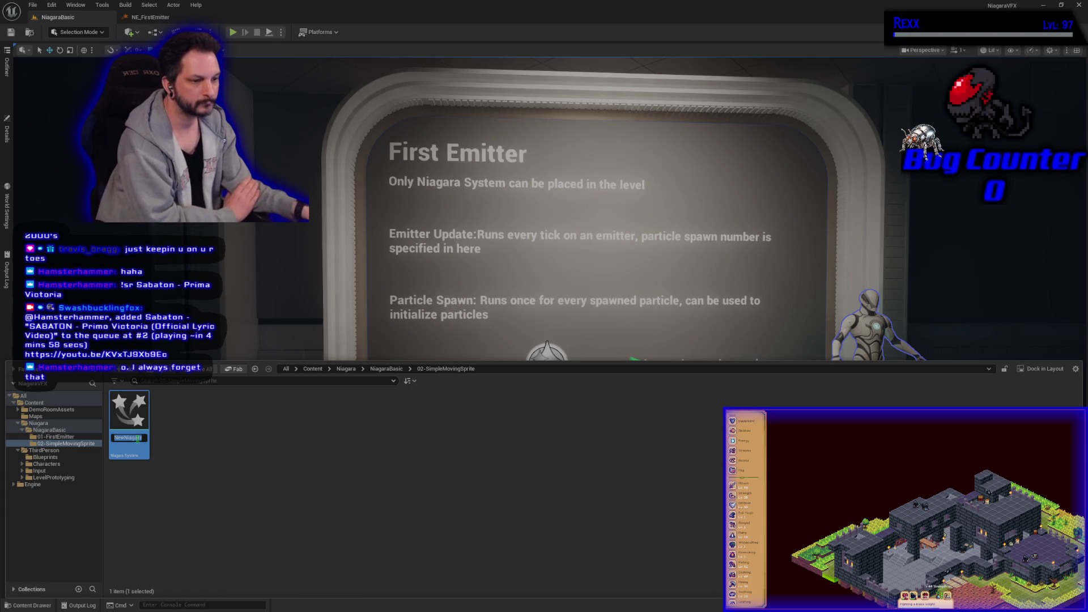
Name the system NS_SimpleMovingSprite, open it for editing, and close the NE_FirstEmitter editor
type("NS_Simpl")
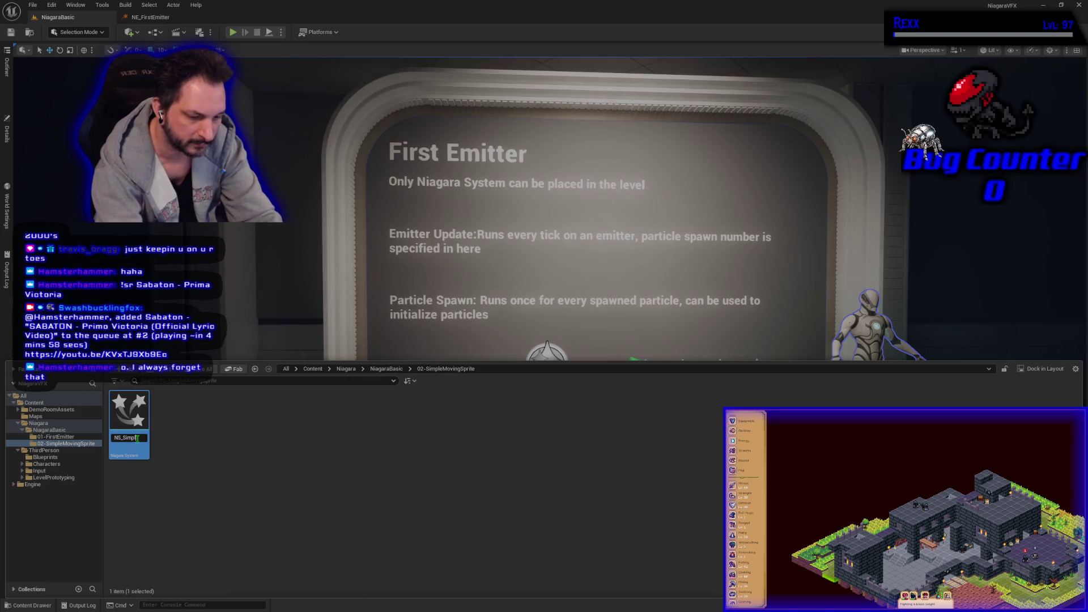
type("eMovingSpri")
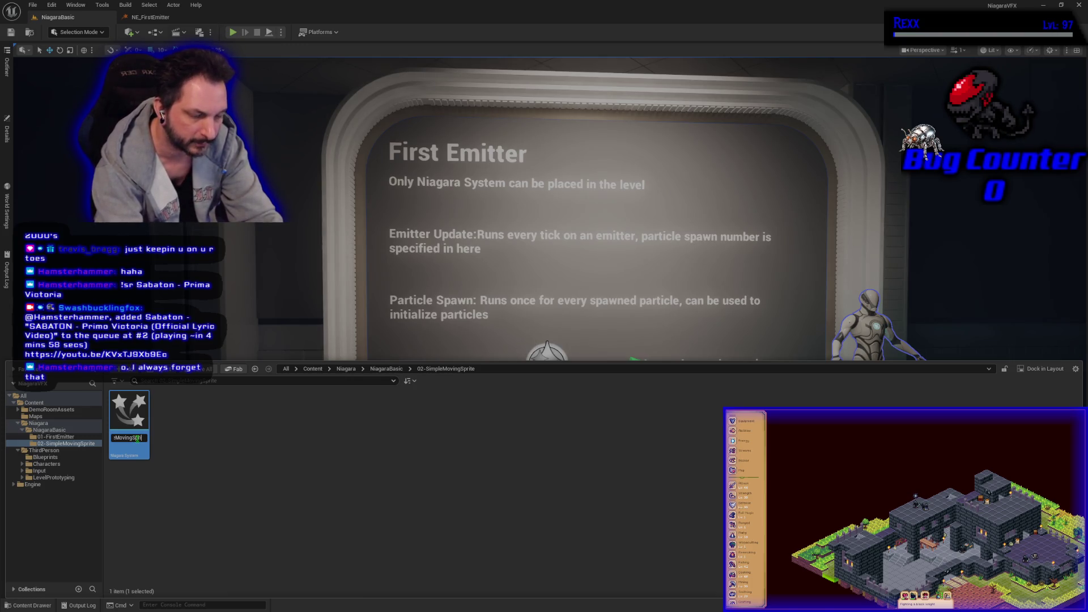
type("te")
key("Return")
key("ctrl+space")
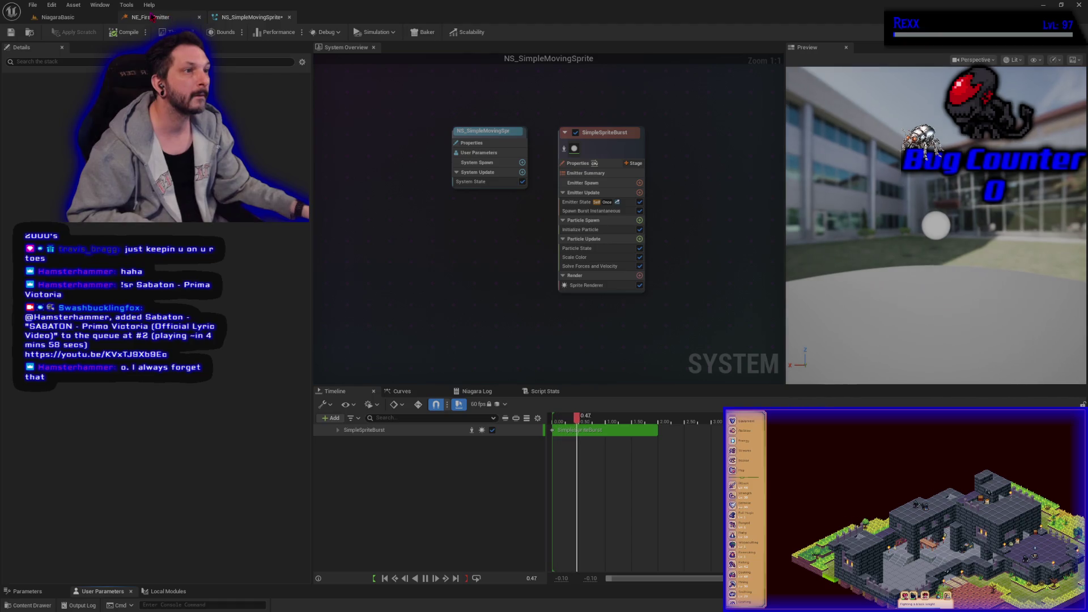
middle_click(153, 17)
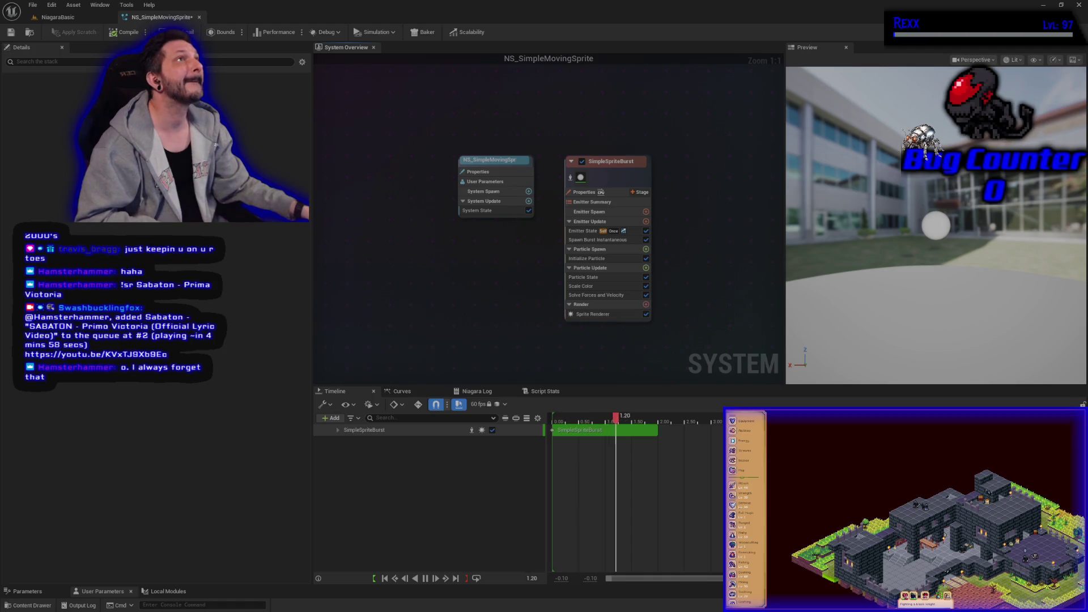
left_click(610, 240)
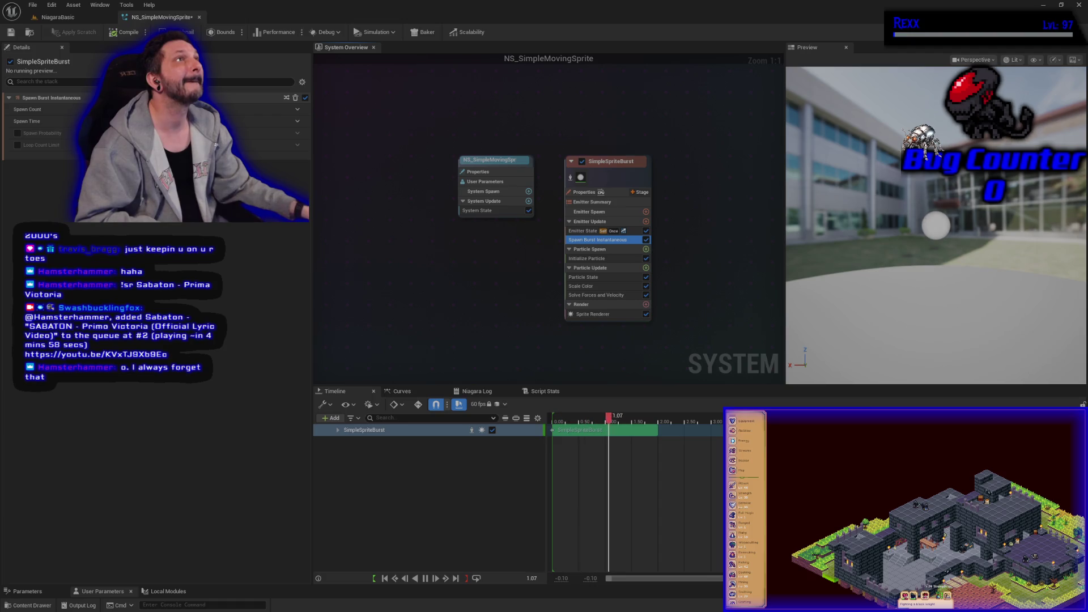
Review the Initialize Particle and Solve Forces and Velocity modules, then list Particle Spawn's addable modules
left_click(587, 259)
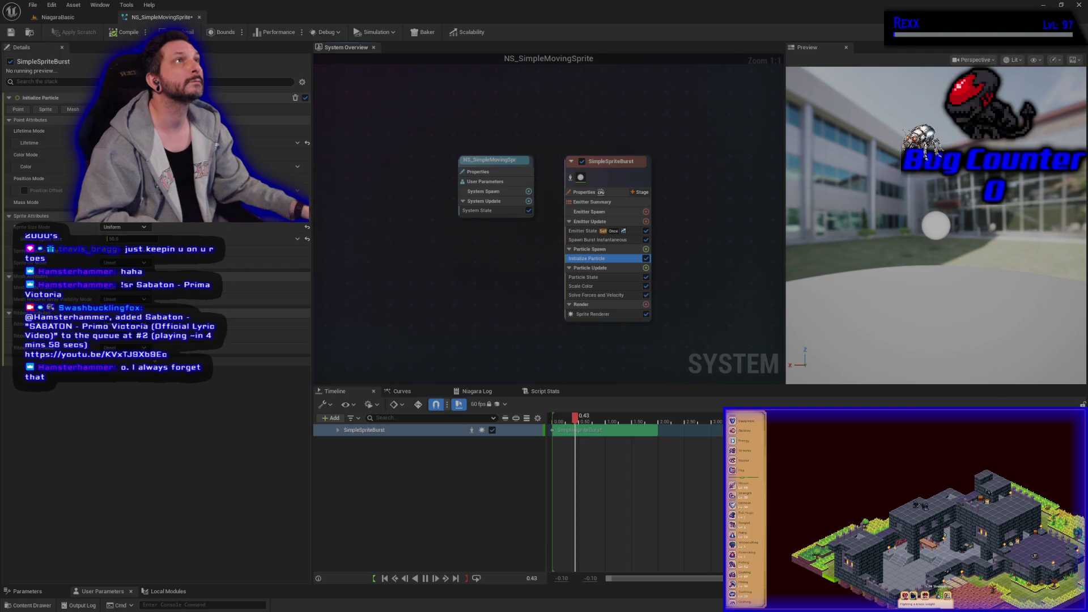
left_click(597, 295)
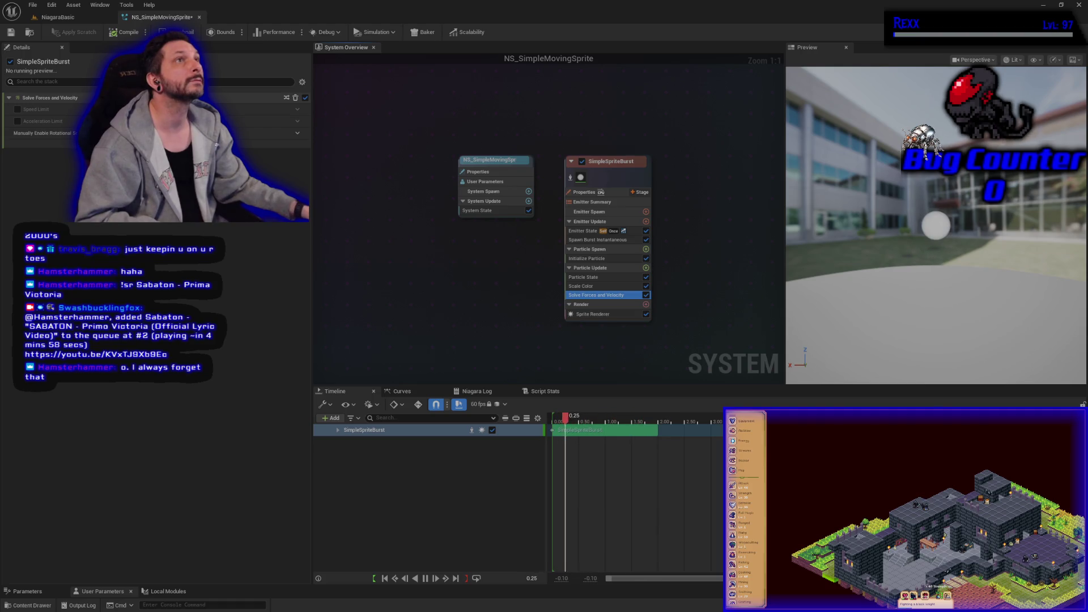
left_click(646, 250)
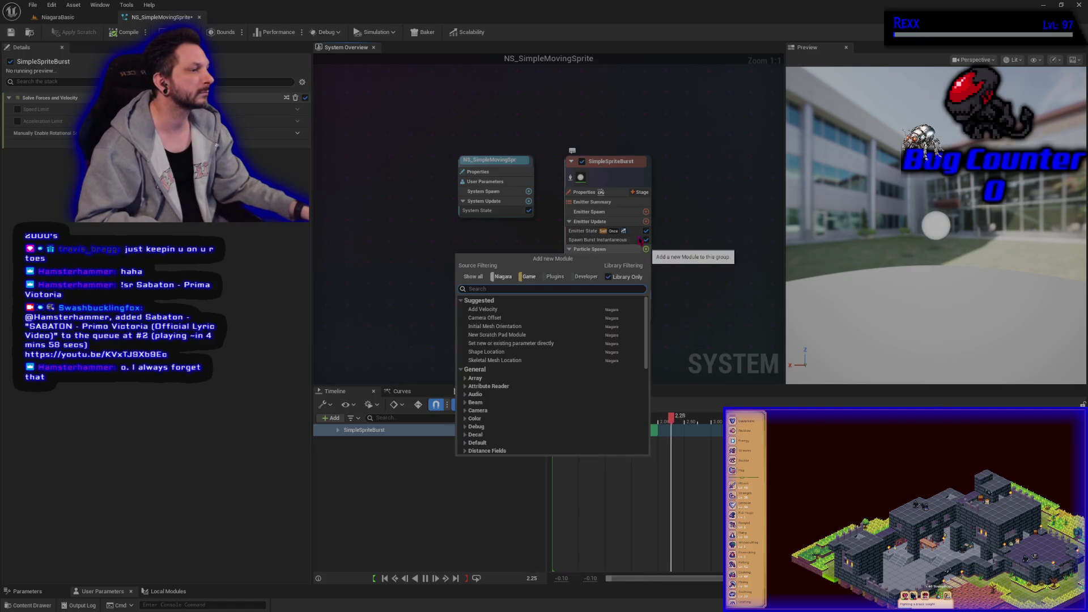
Add an Add Velocity module to SimpleSpriteBurst's Particle Spawn stage
key("Escape")
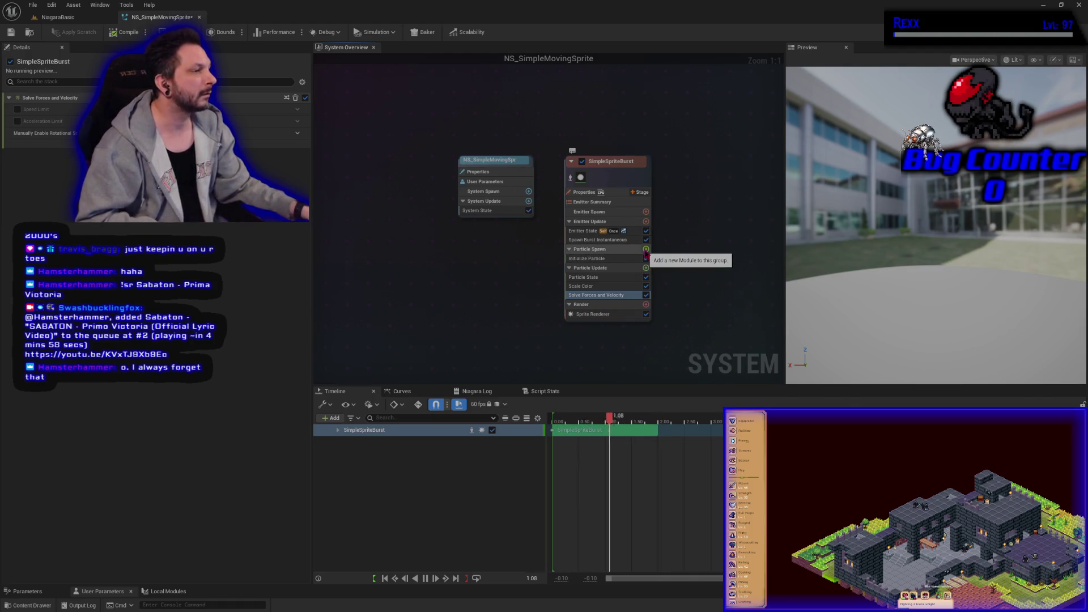
left_click(646, 250)
left_click(516, 311)
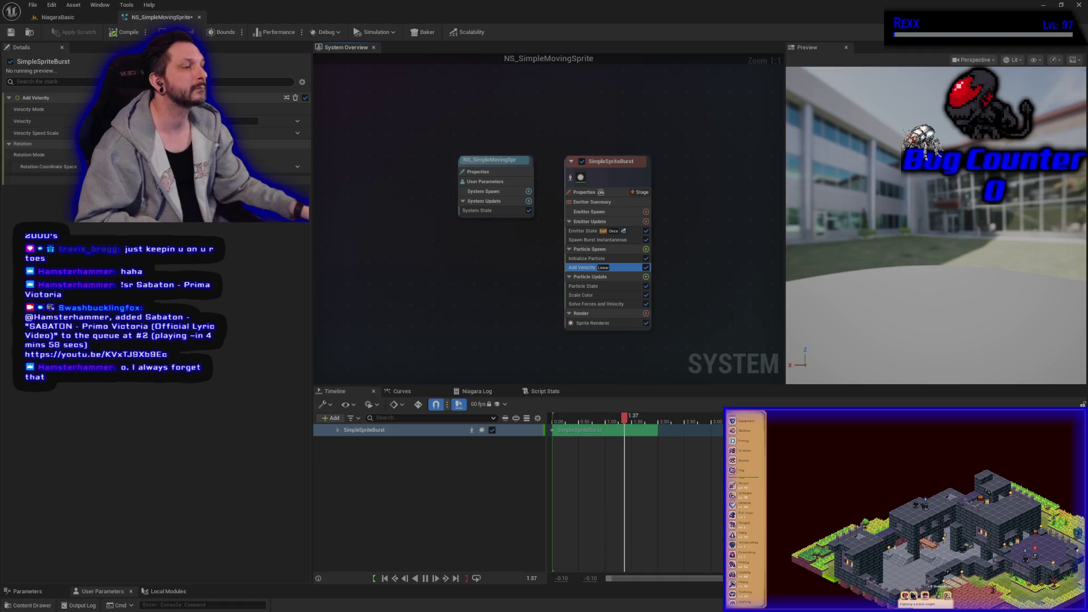
left_click(604, 240)
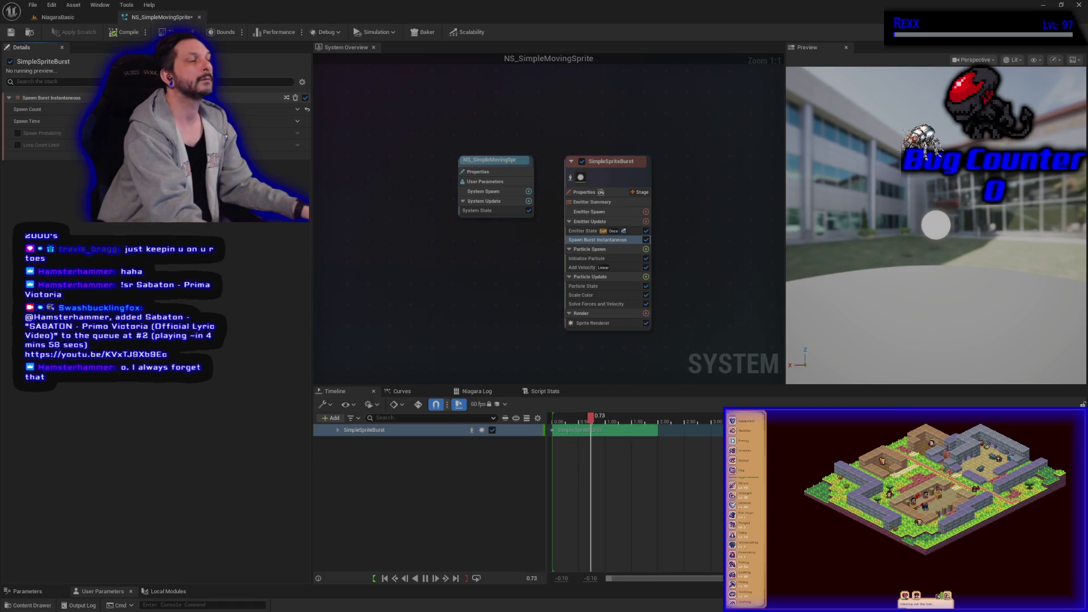
left_click(583, 231)
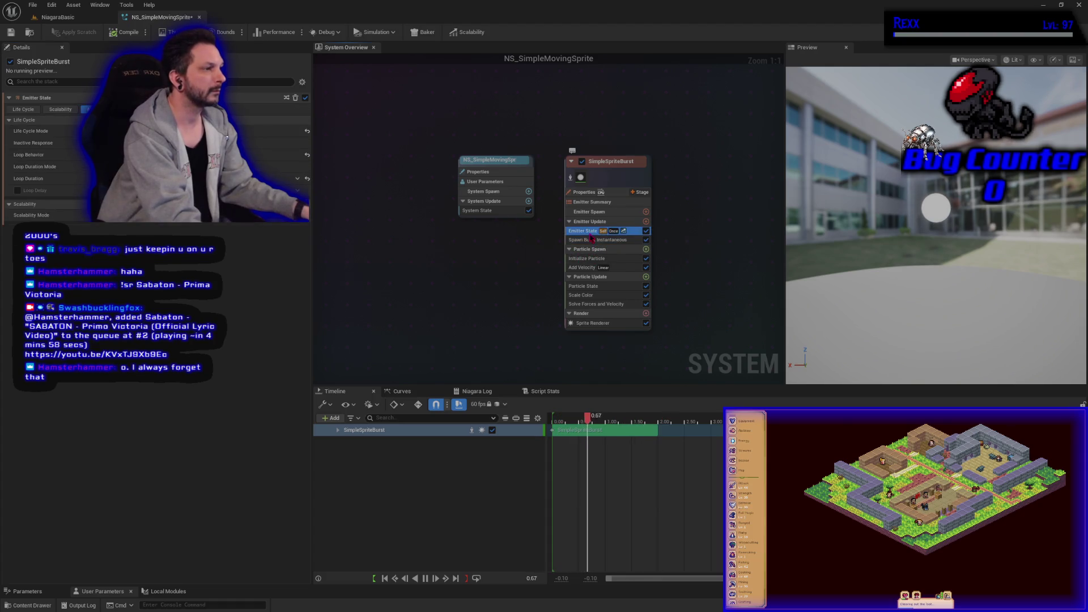
Replace Spawn Burst Instantaneous with a Spawn Rate module in Emitter Update and adjust its rate
key("Delete")
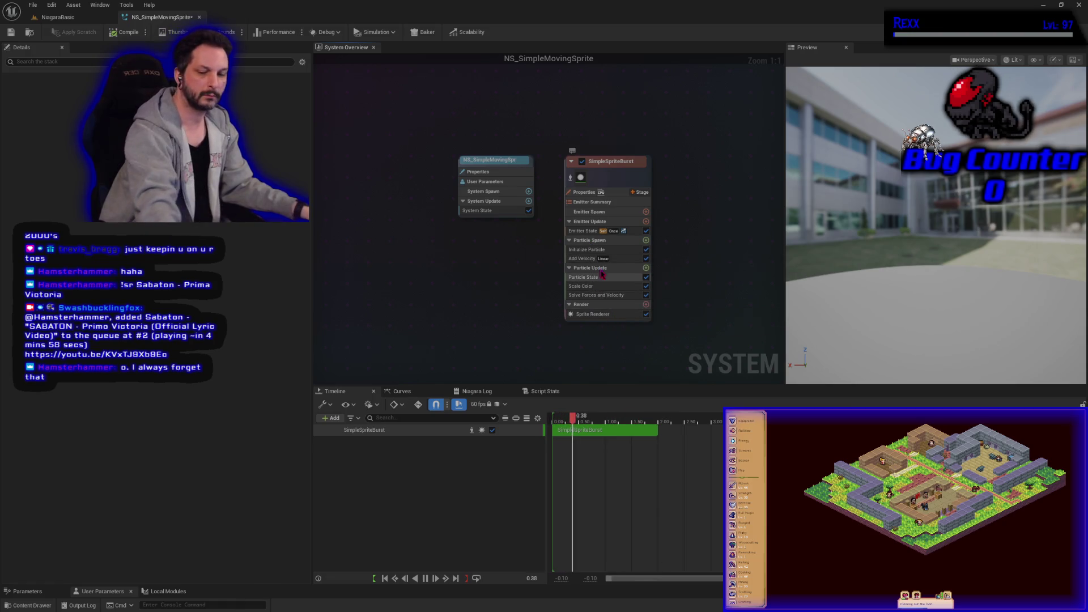
key("ctrl+z")
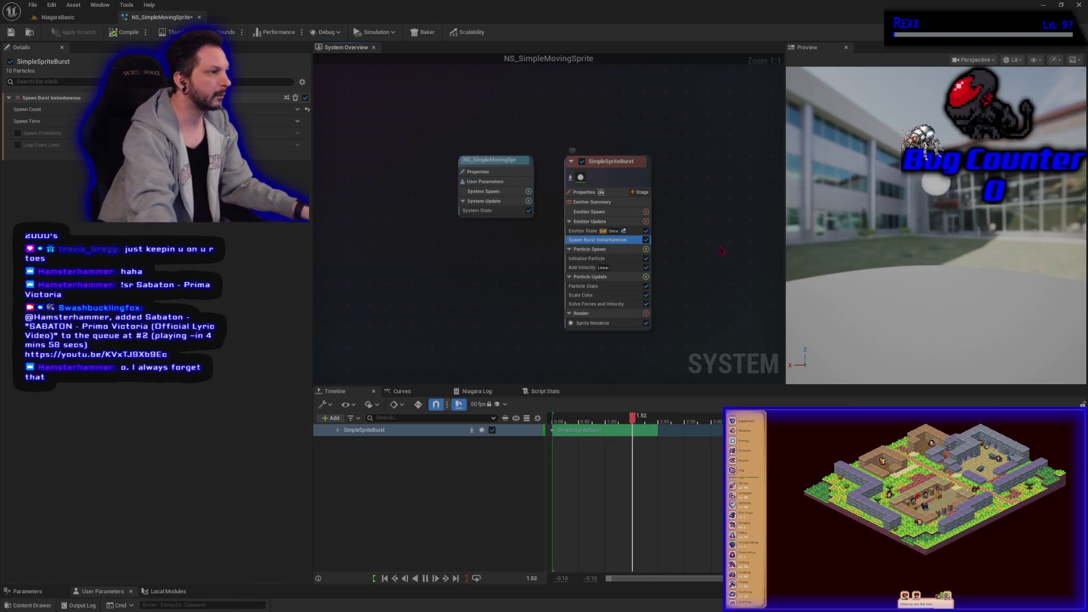
key("Delete")
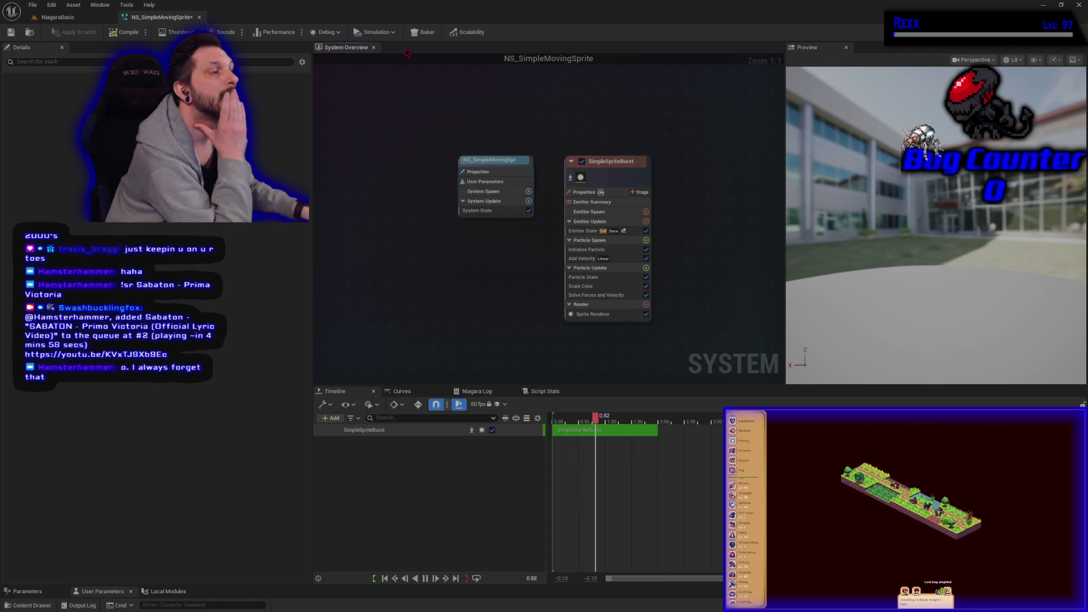
left_click(646, 240)
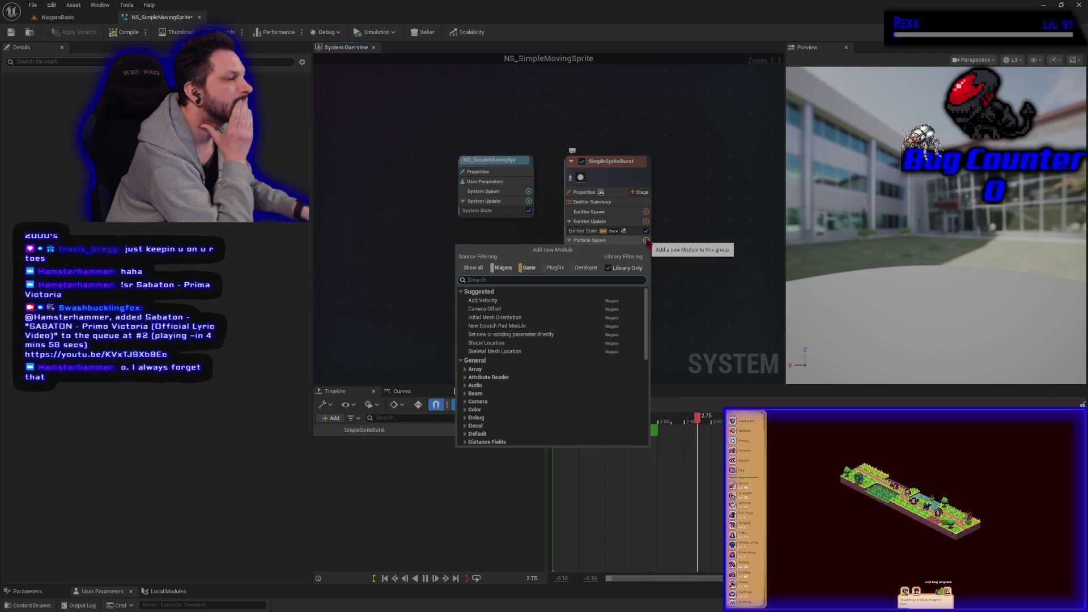
type("spawn")
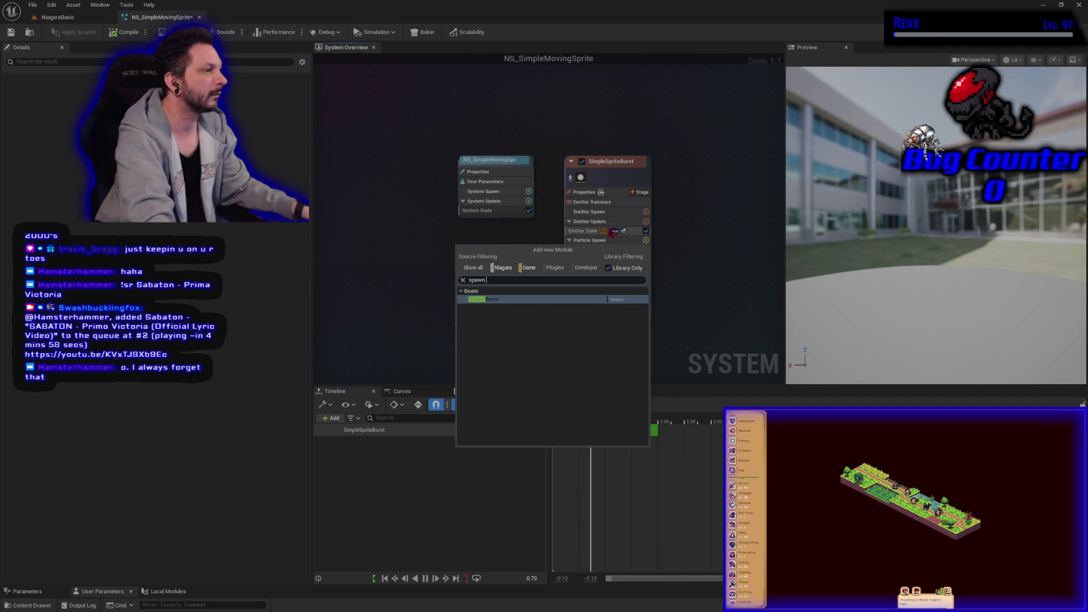
left_click(646, 221)
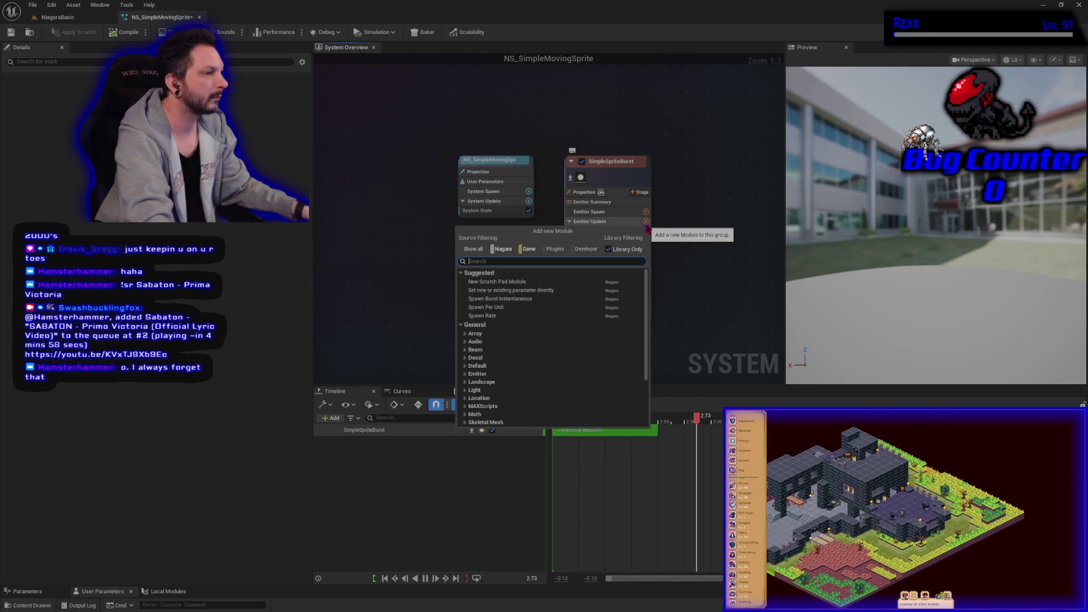
type("spawn rate")
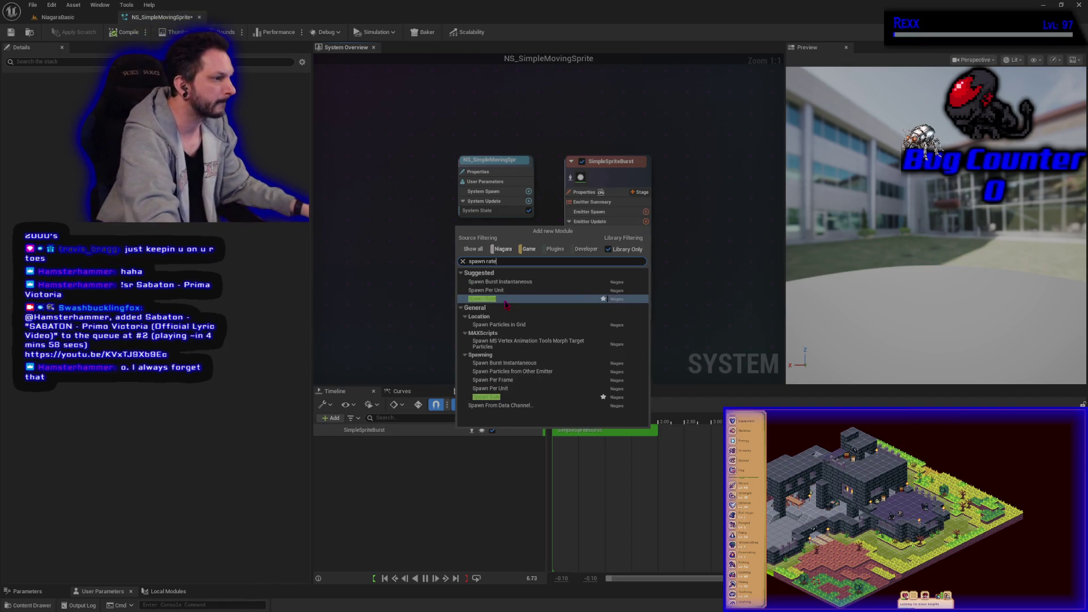
key("Return")
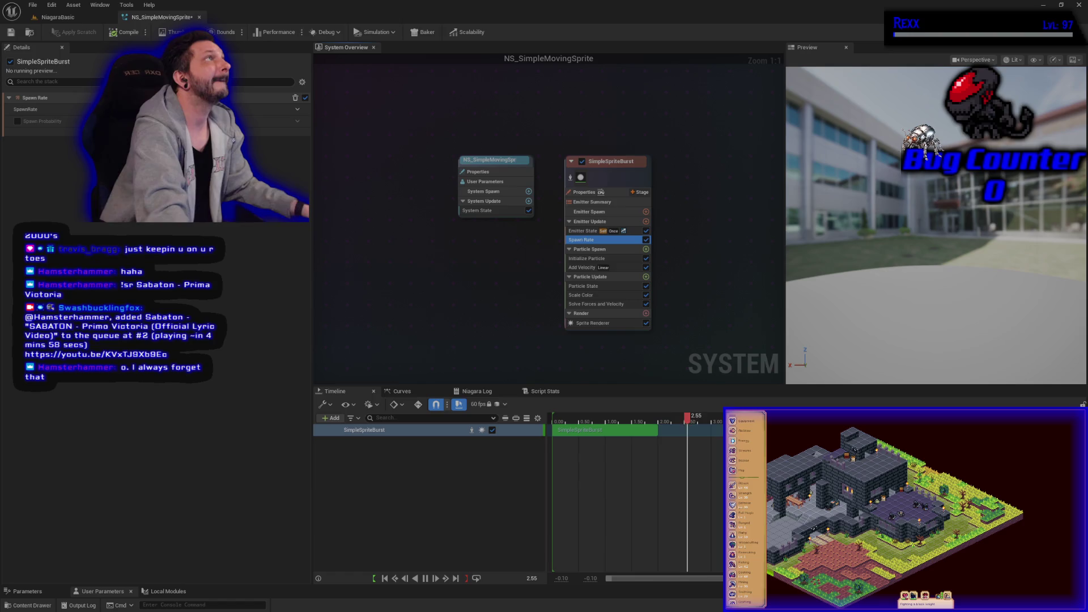
left_click_drag(227, 109, 243, 109)
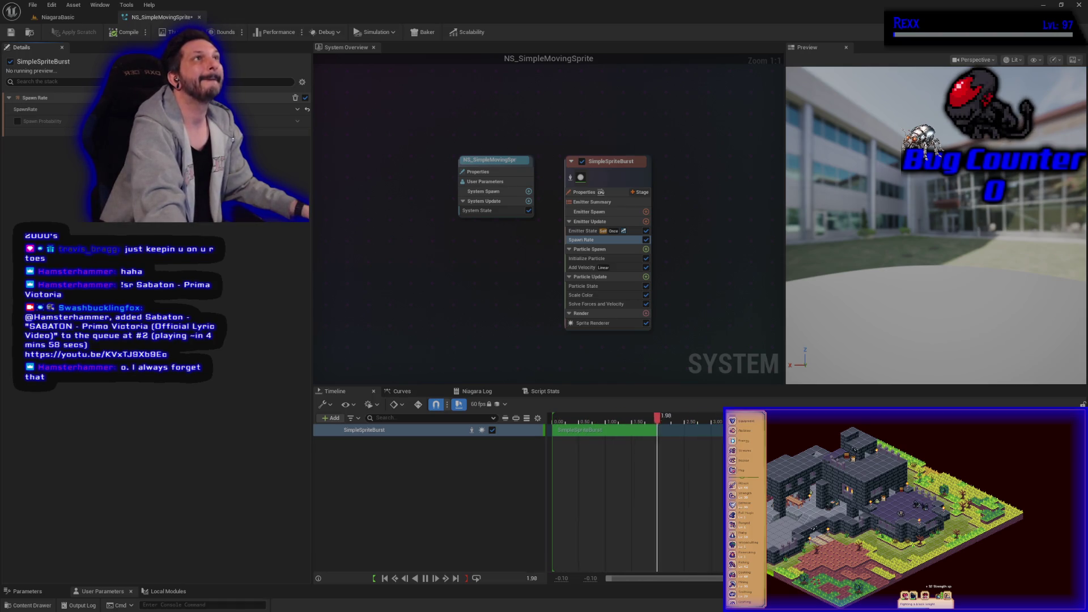
Adjust Add Velocity's speed scale, then save and compile the system
left_click(591, 259)
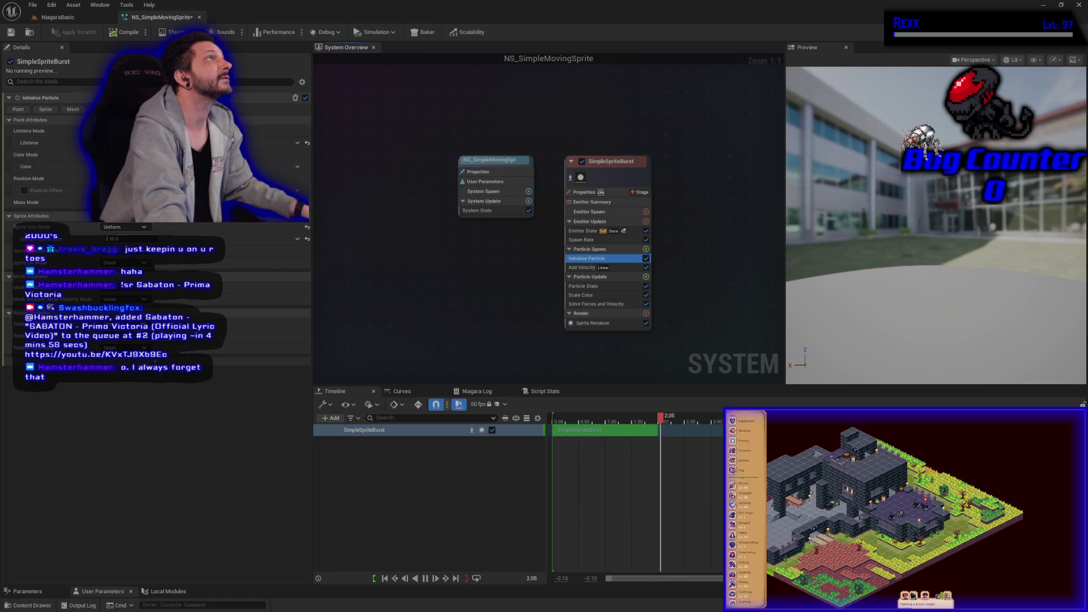
left_click(46, 109)
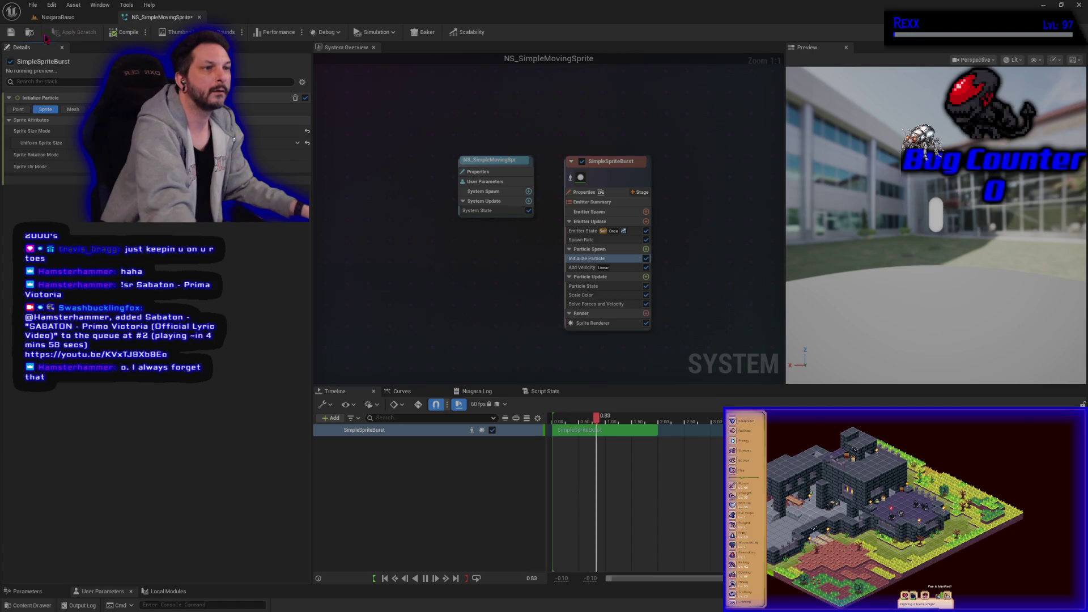
left_click(11, 32)
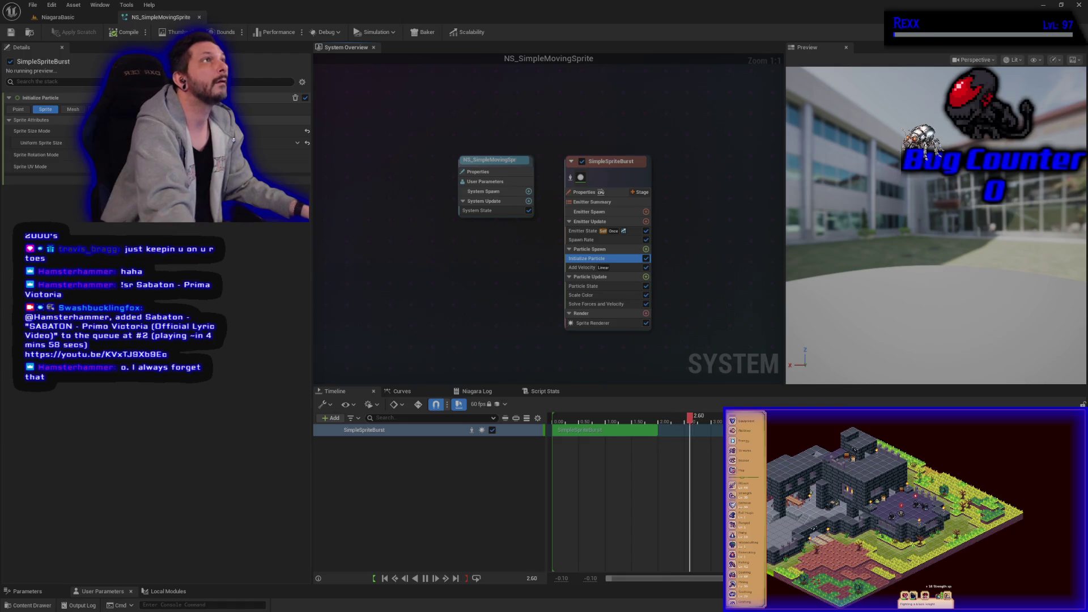
left_click(586, 267)
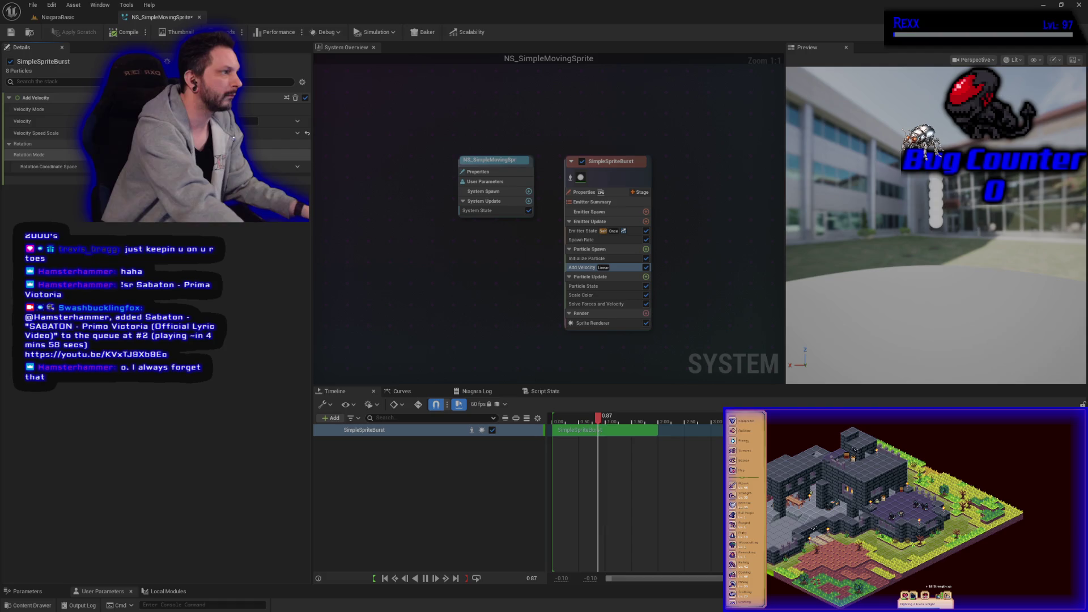
left_click(77, 211)
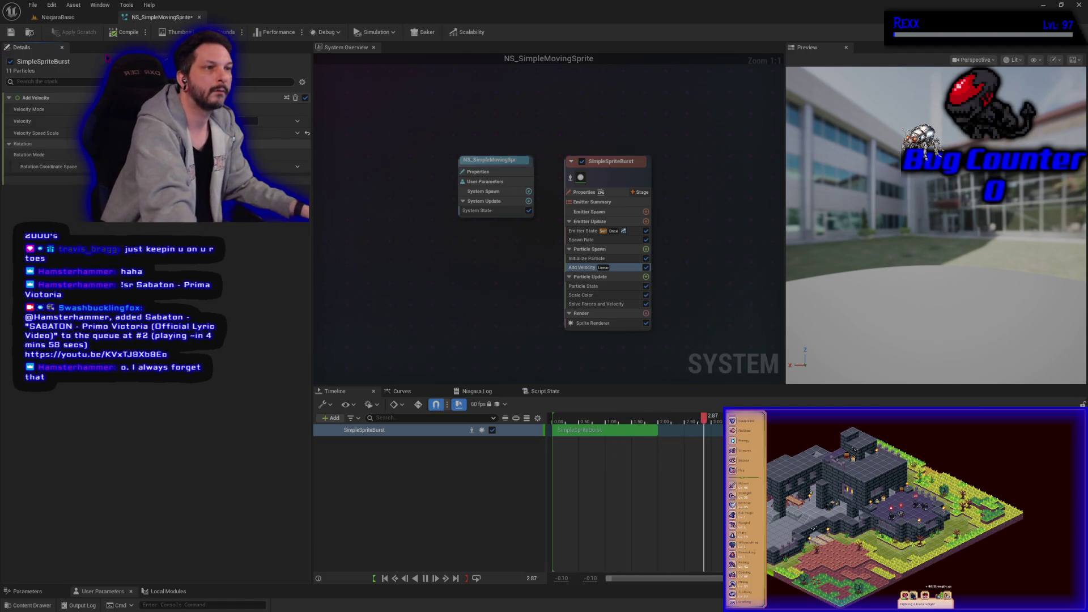
left_click(125, 32)
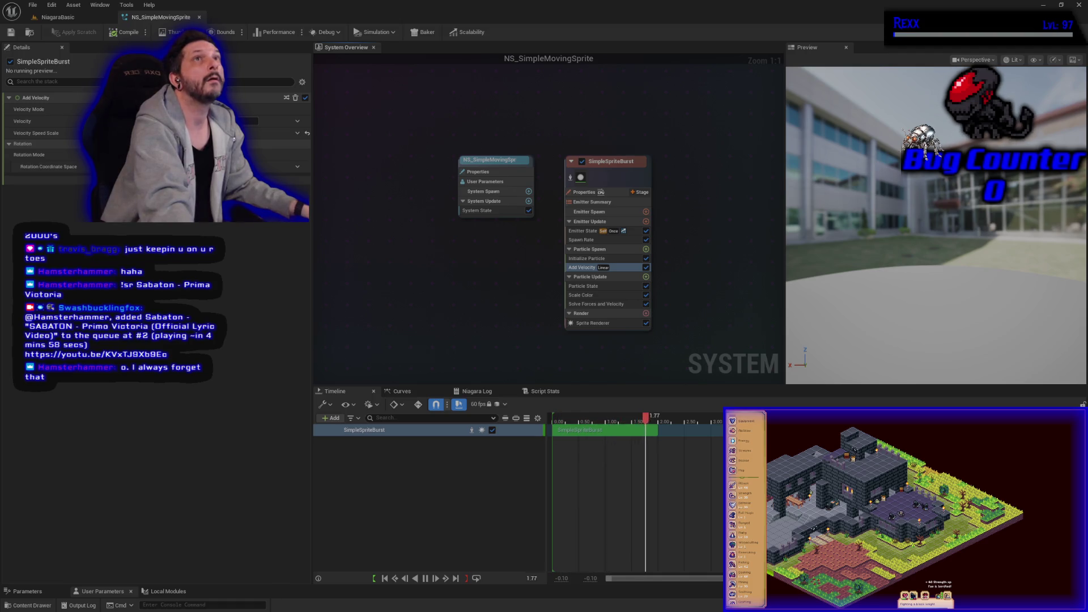
left_click(68, 11)
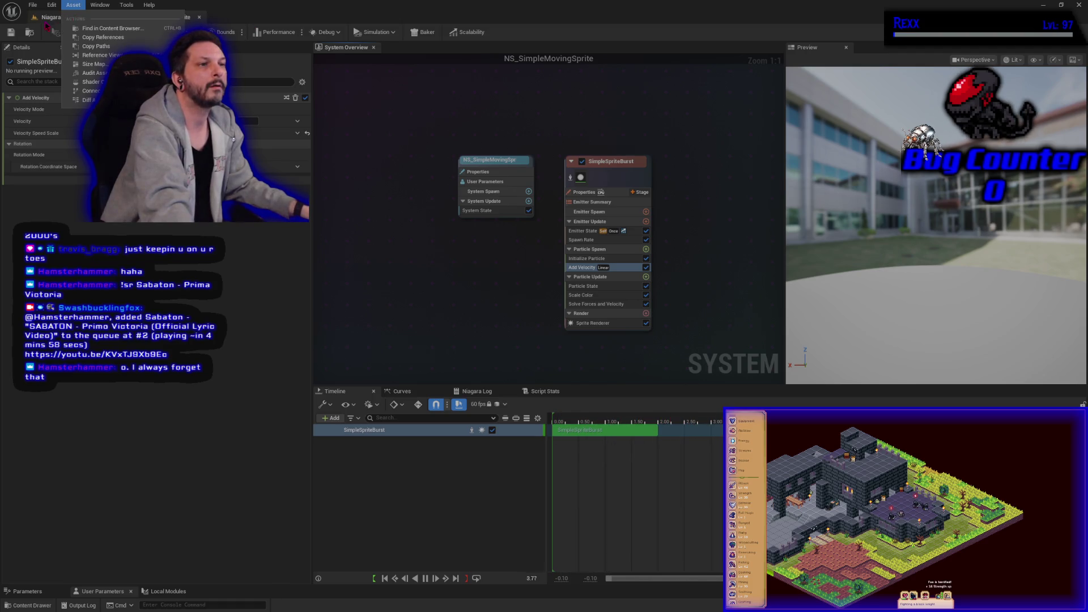
In the NiagaraBasic level, move the wireframe box volume to the far left and save
left_click(51, 17)
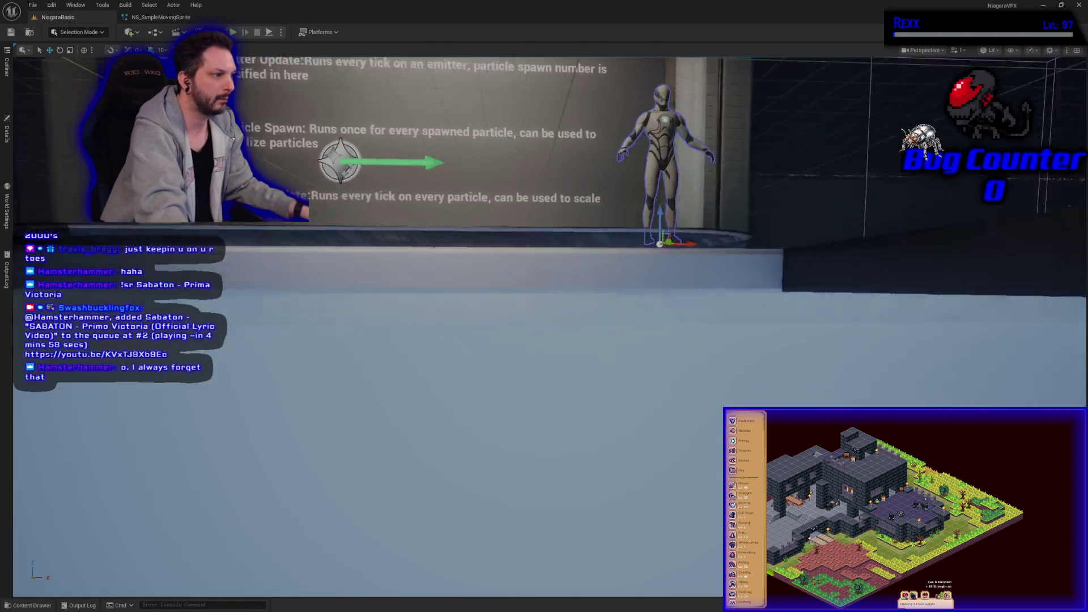
scroll(369, 323, "down", 2)
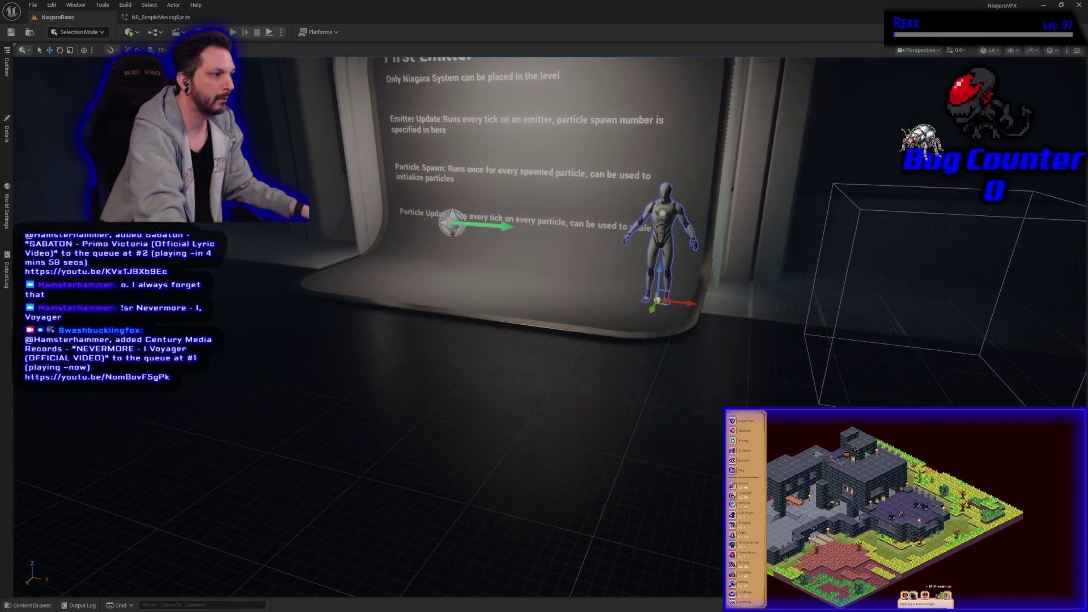
left_click(932, 309)
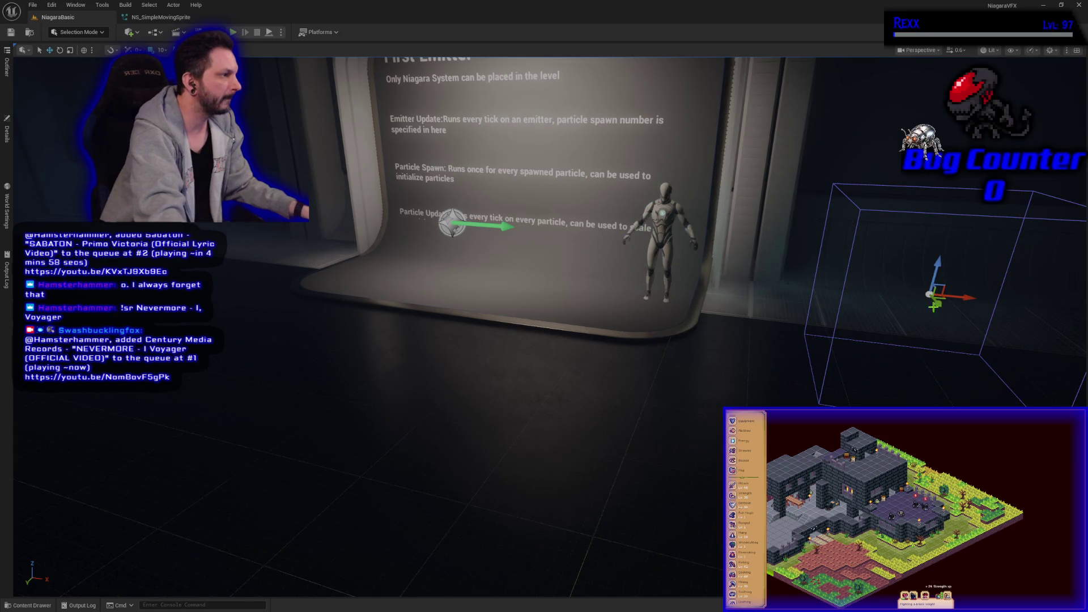
mouse_move(974, 297)
left_mouse_down()
mouse_move(255, 266)
mouse_move(46, 212)
left_mouse_up()
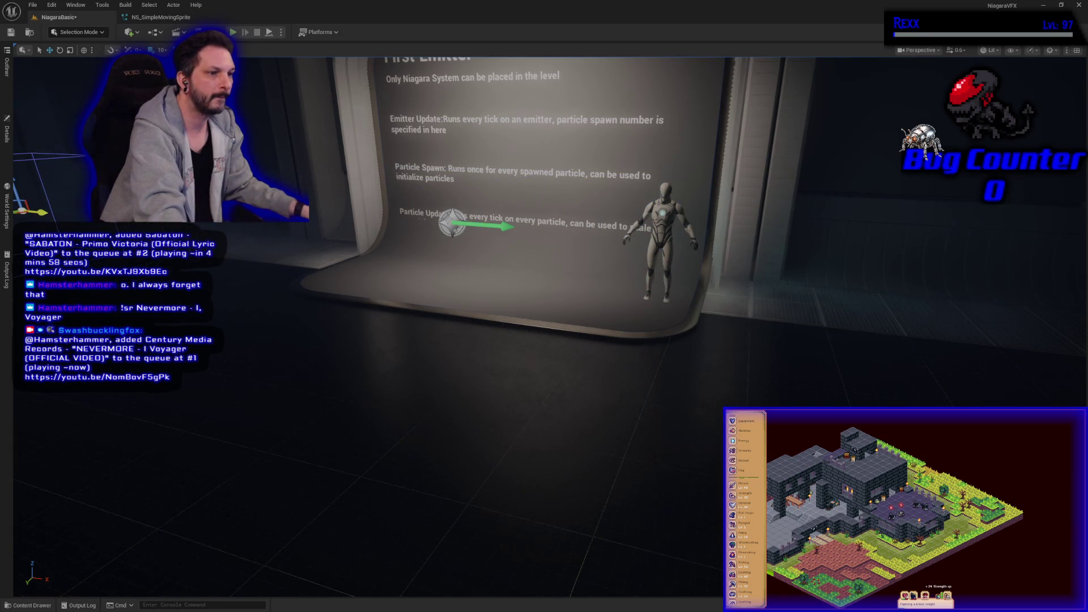
left_click(11, 32)
Nudge the backdrop wall and place a copy of it to the right
left_click(629, 100)
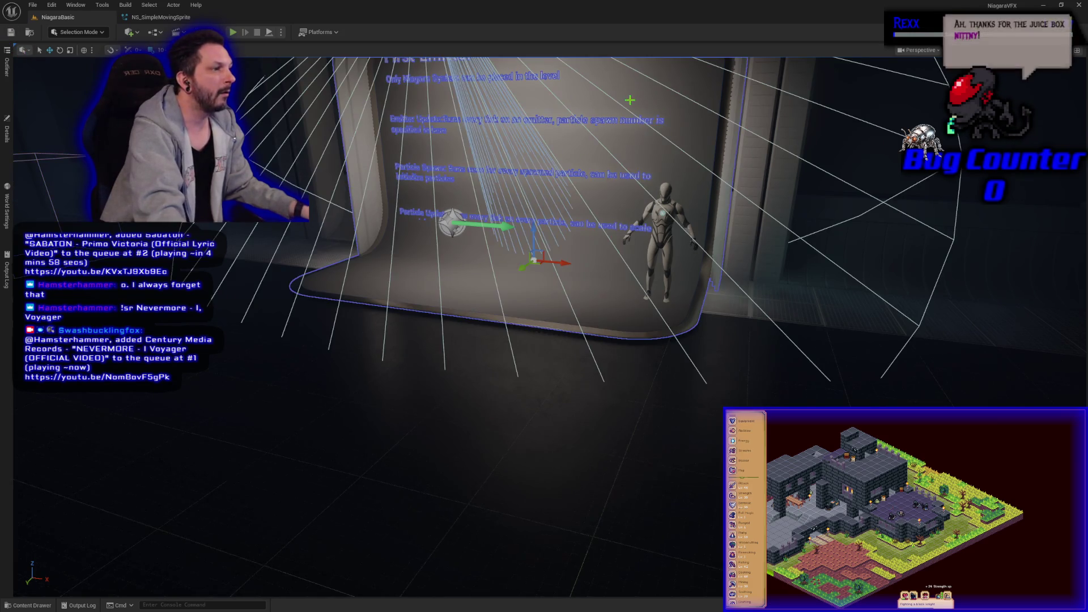
left_click_drag(632, 107, 637, 169)
left_click_drag(561, 264, 1037, 309)
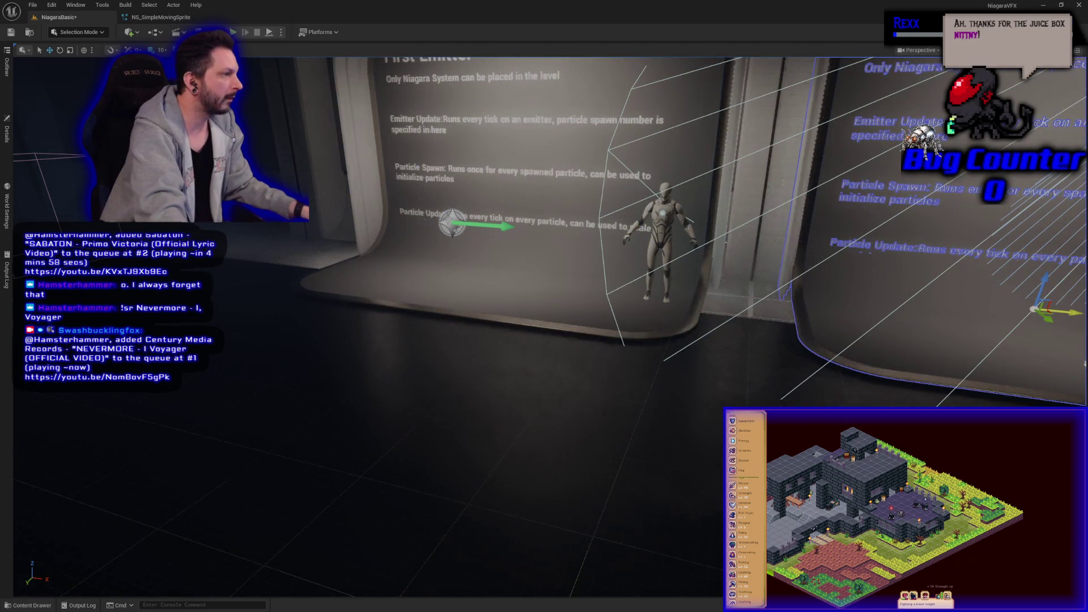
key("f")
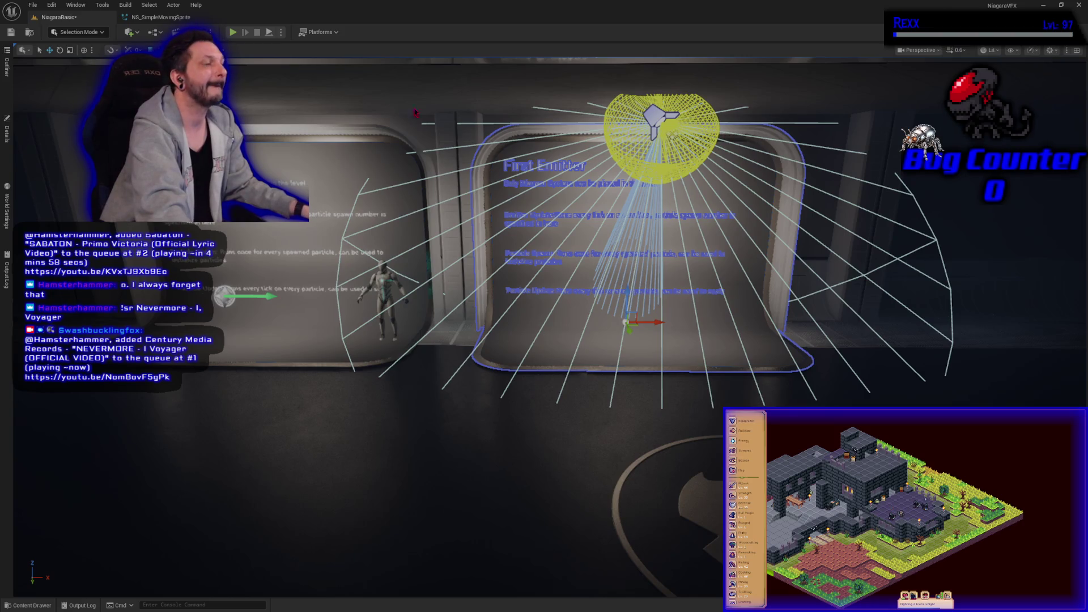
key("a")
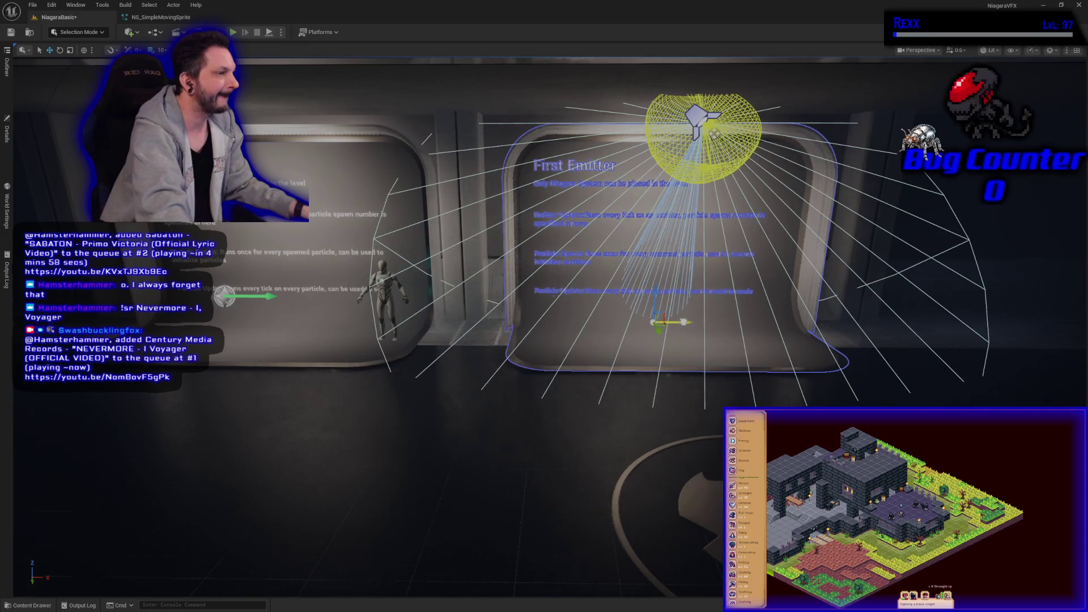
key("a")
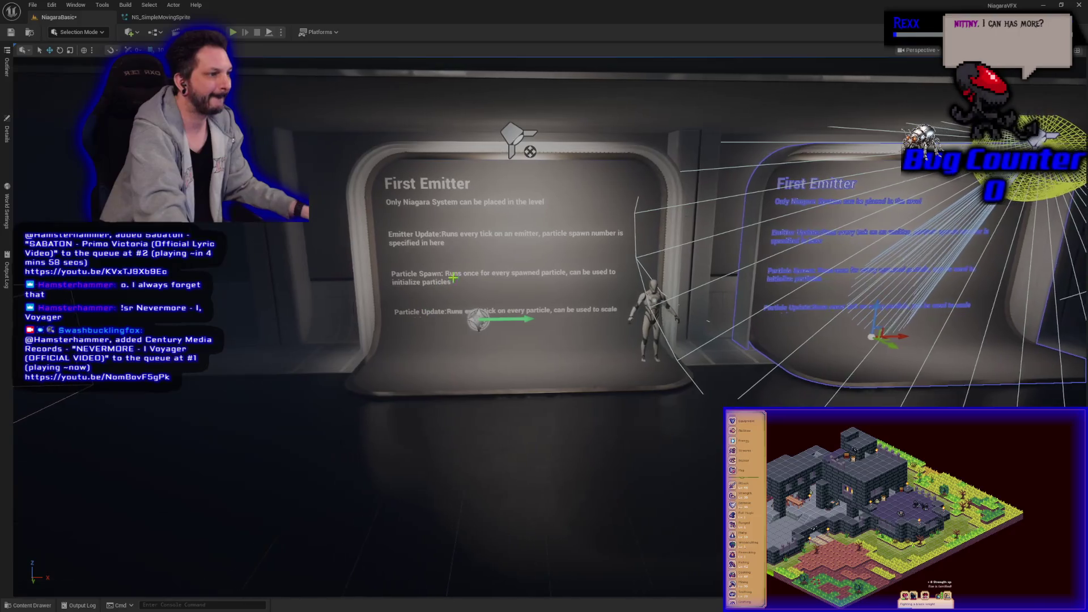
key("f")
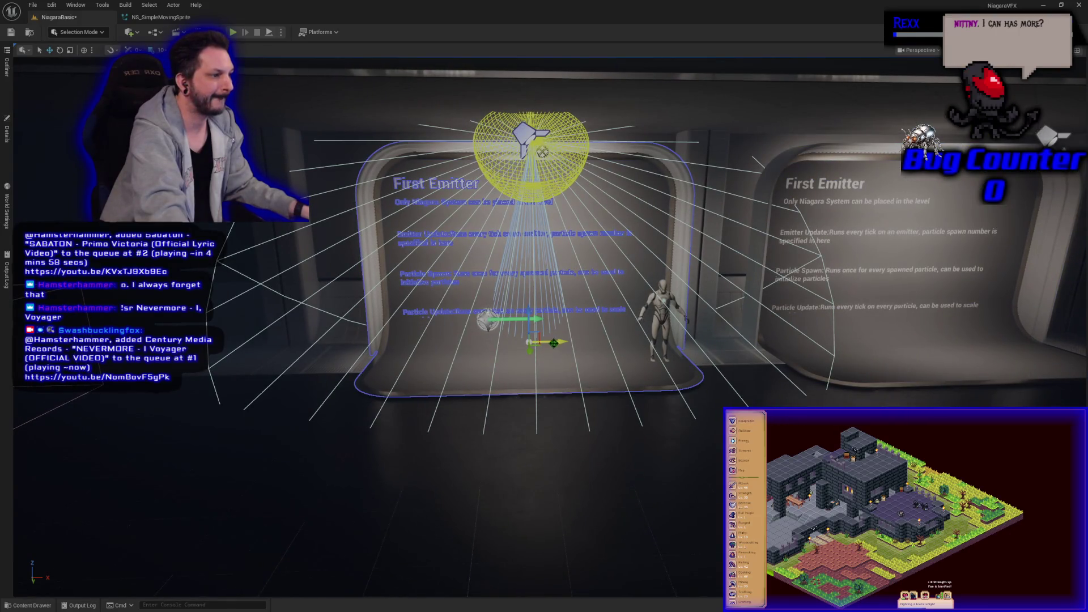
key("d")
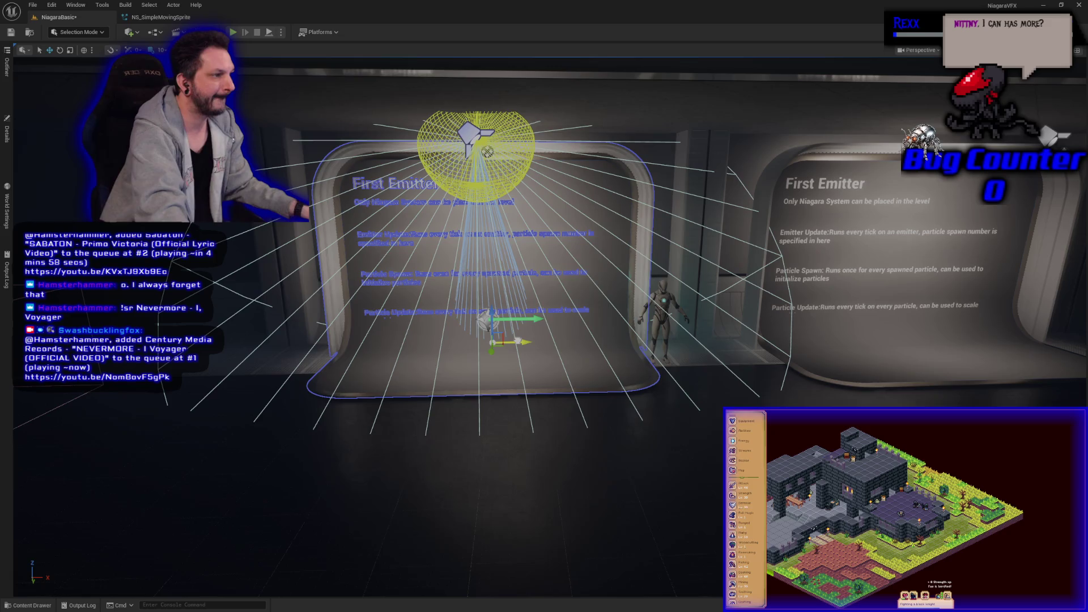
Move the mannequin sideways along X between the displays and save the level
left_click(657, 317)
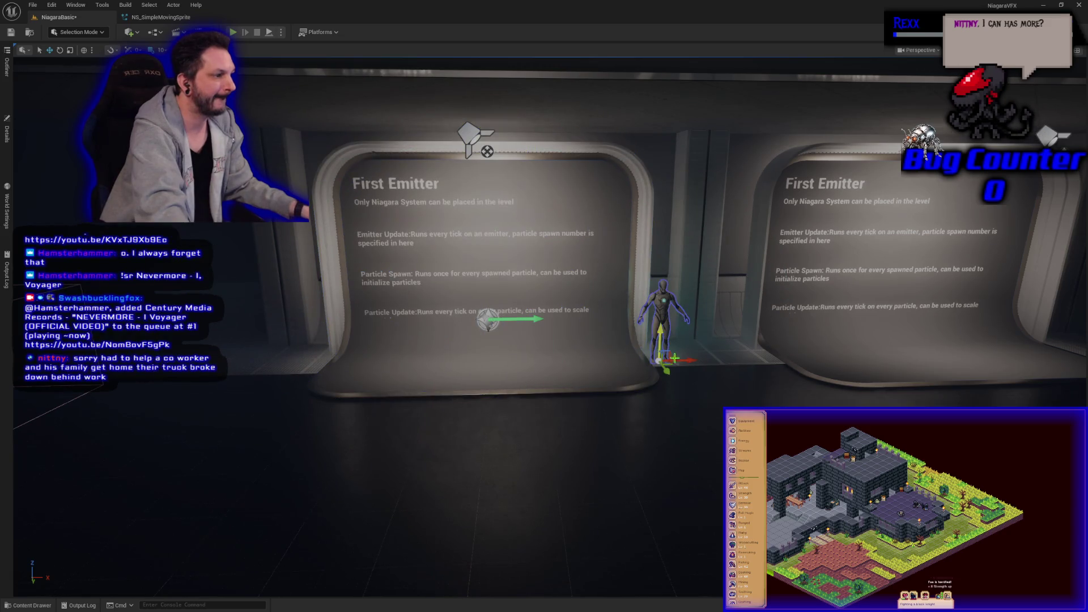
mouse_move(678, 358)
left_mouse_down()
mouse_move(620, 357)
mouse_move(745, 380)
mouse_move(722, 381)
mouse_move(733, 376)
left_mouse_up()
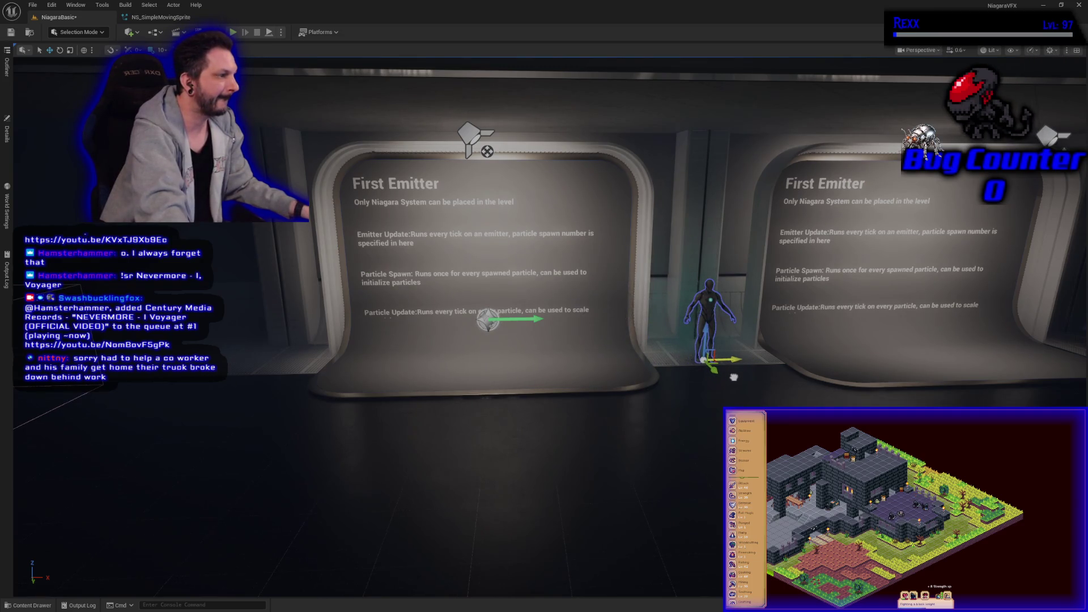
key("ctrl+s")
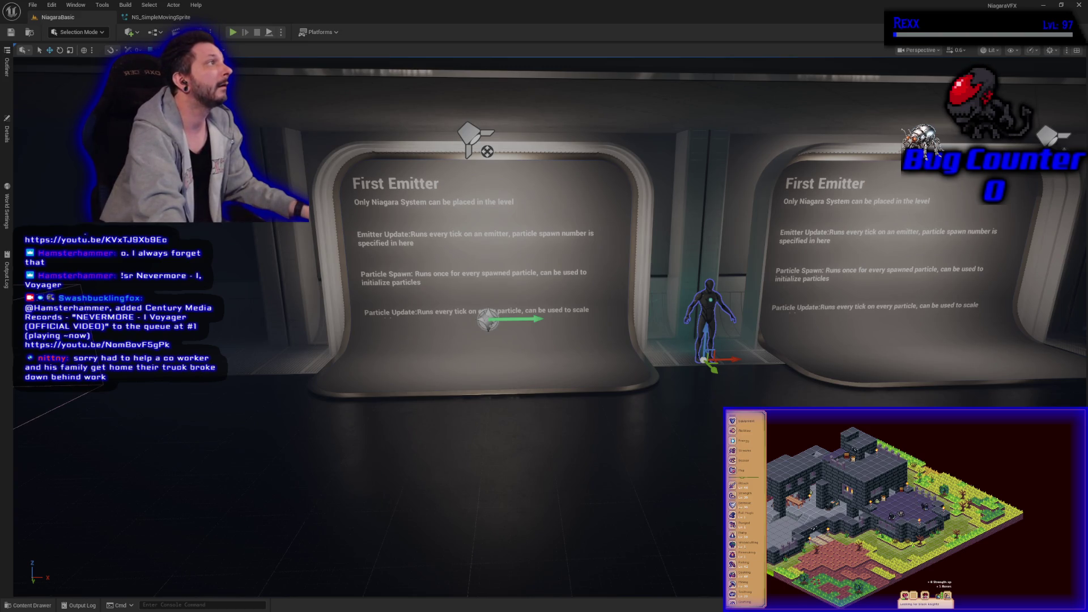
Clear the right-hand display's description and retitle it 'Simple Moving Sprite'
left_click(872, 187)
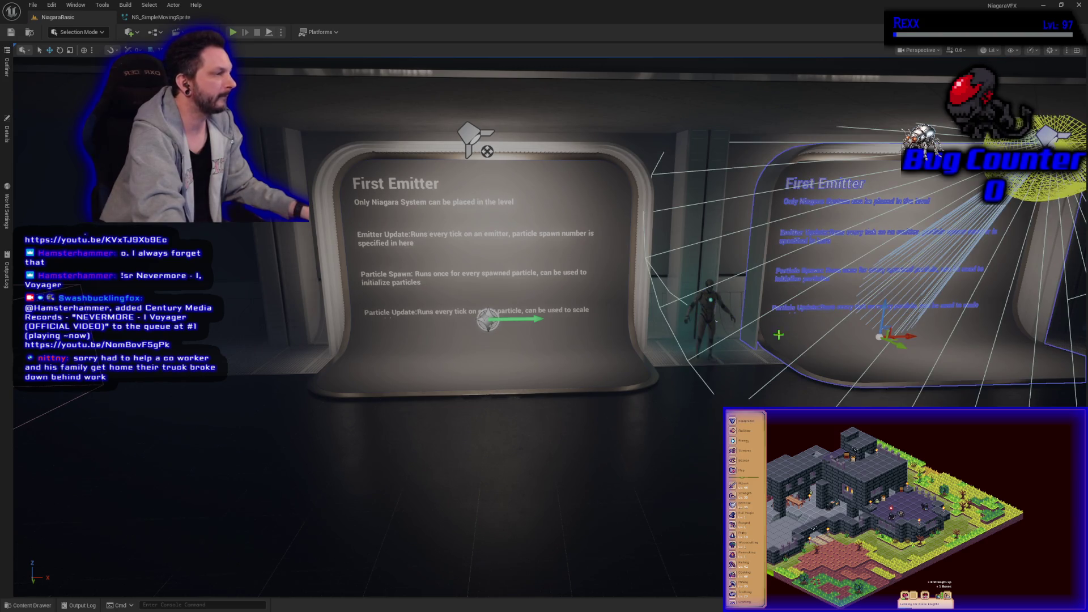
left_click(6, 131)
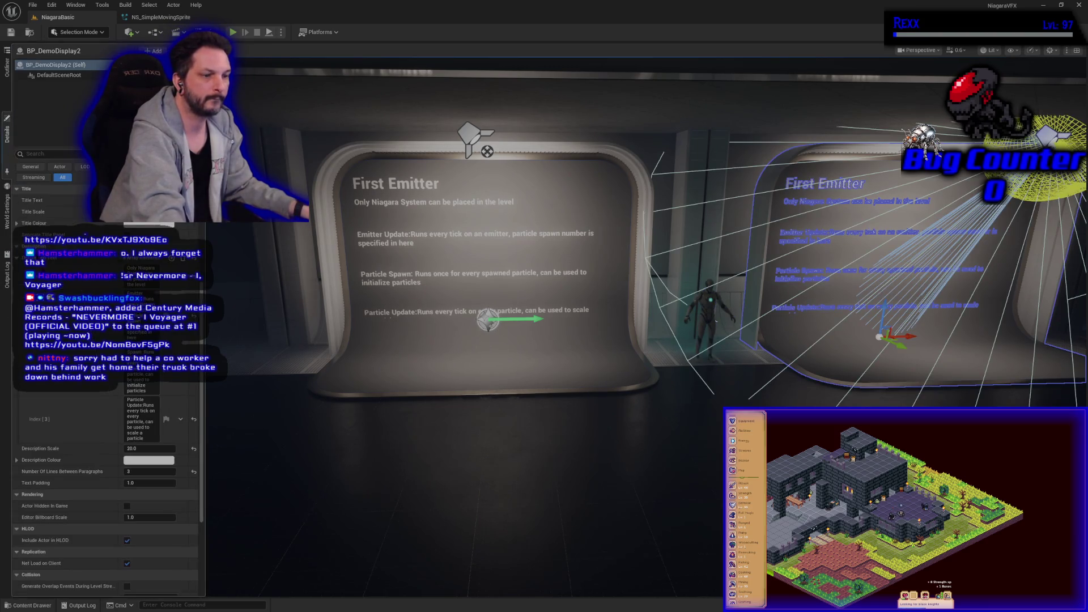
left_click(182, 258)
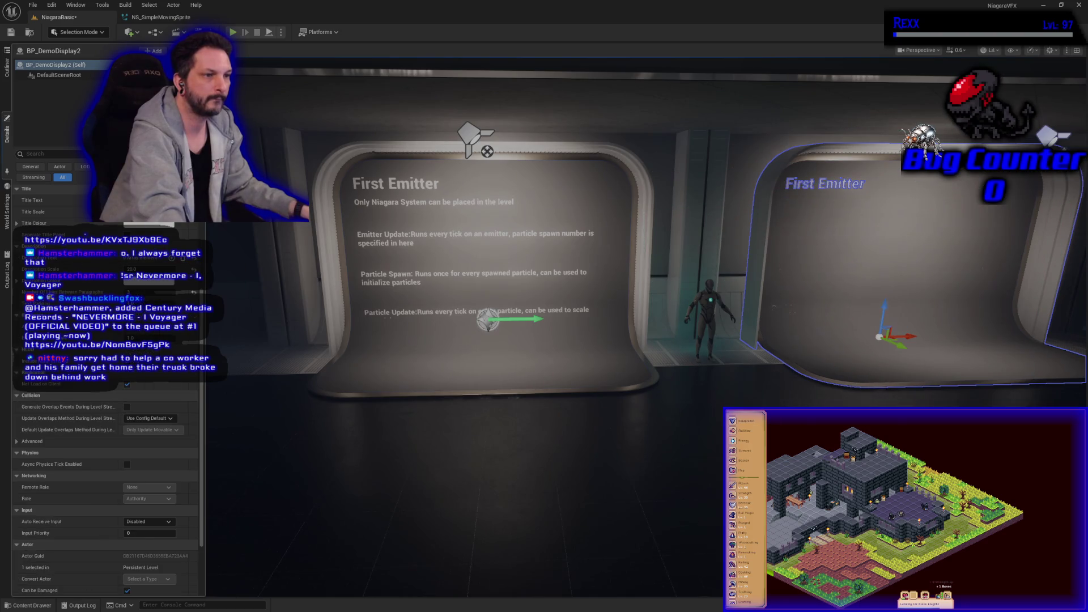
left_click(11, 32)
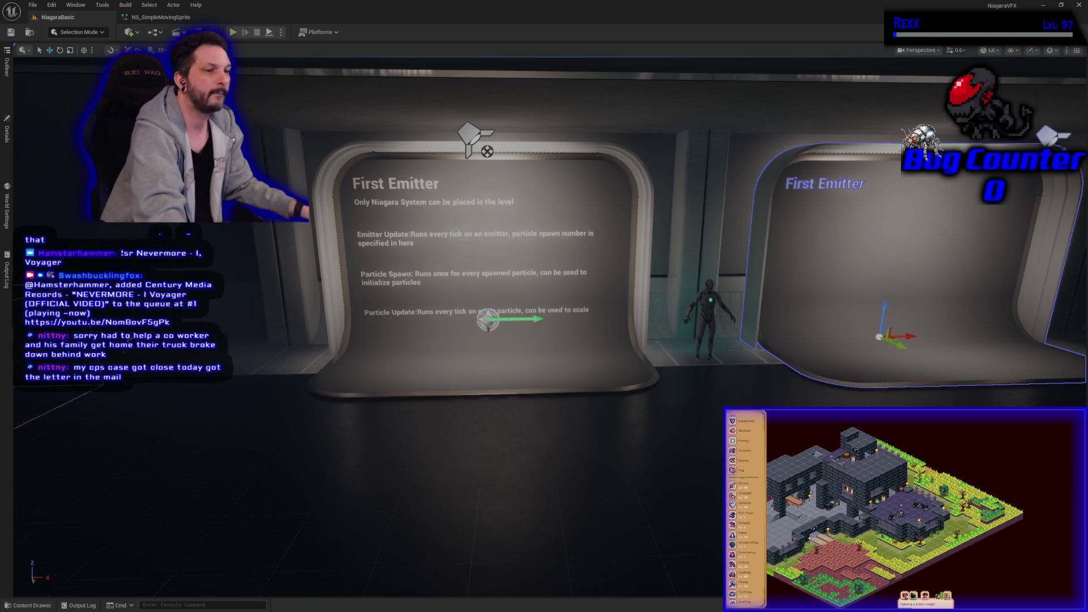
left_click(7, 131)
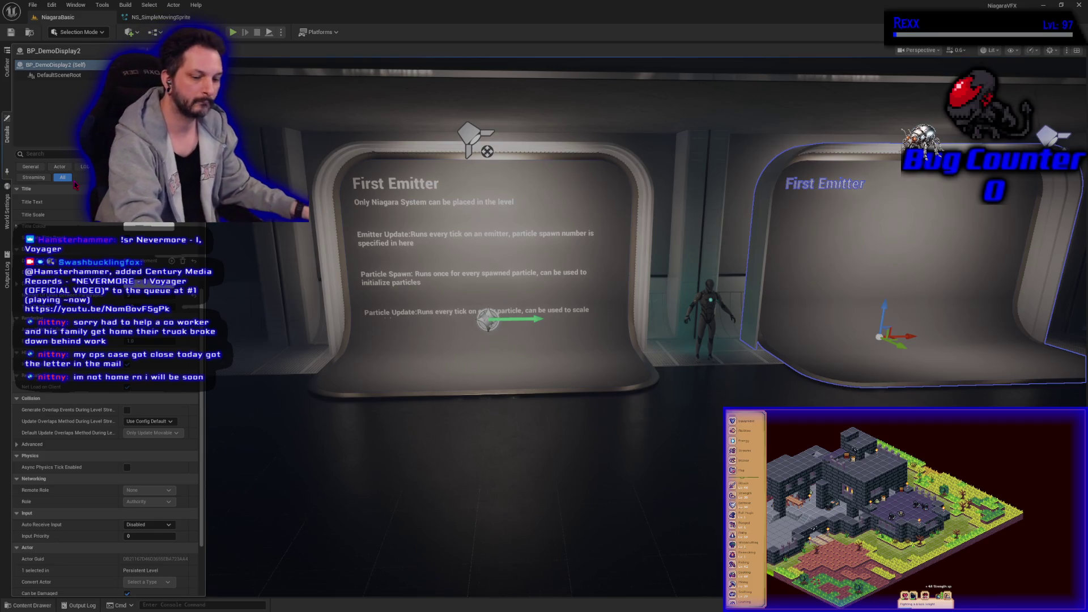
key("Return")
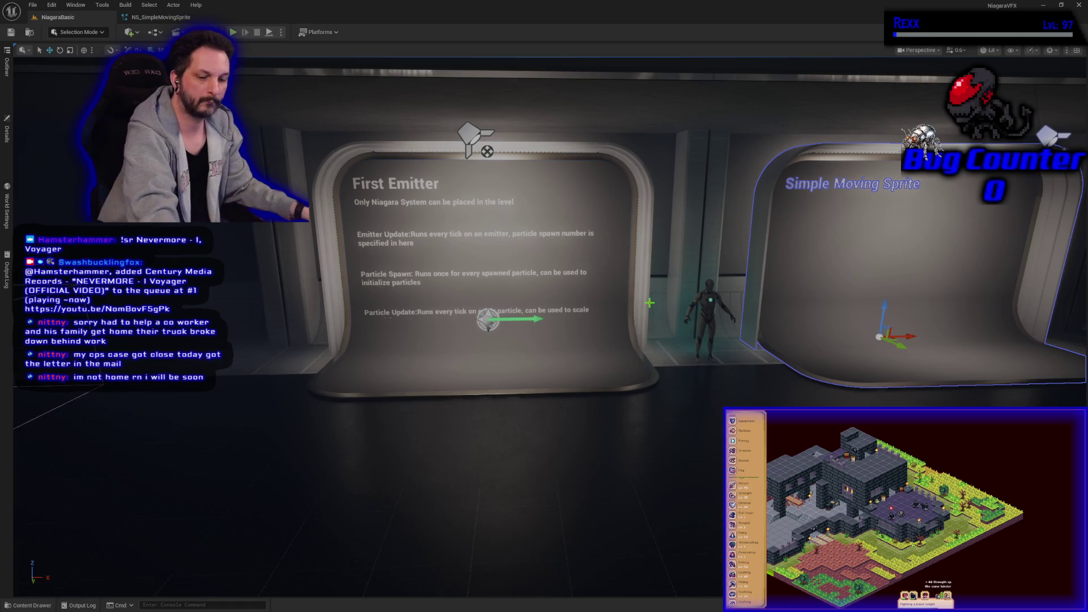
key("f")
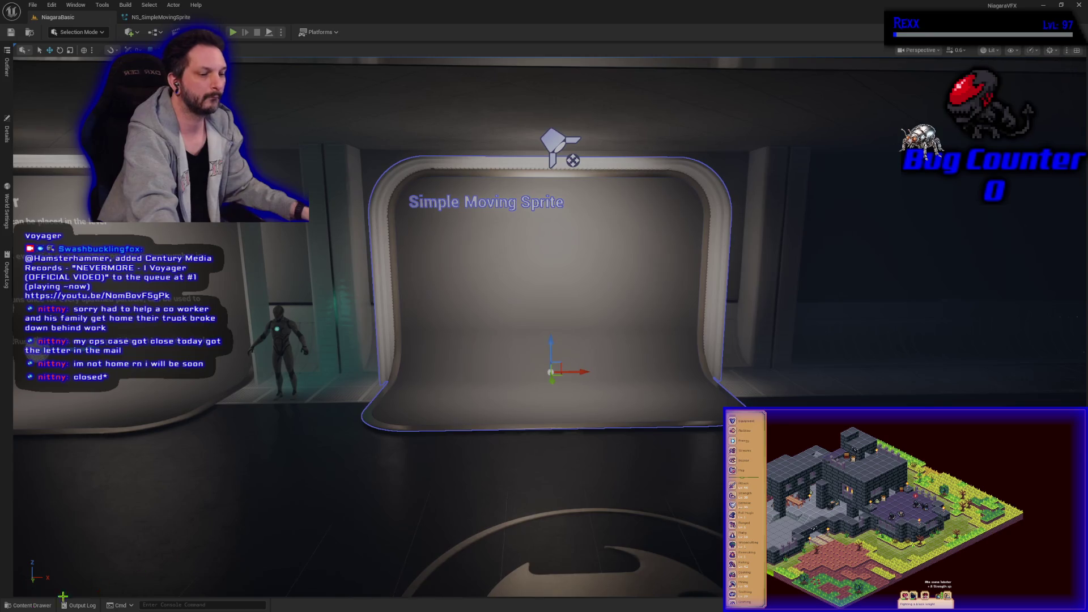
Place NS_SimpleMovingSprite before the display, lower it along Z, and start a play-test
left_click(31, 605)
mouse_move(129, 417)
left_mouse_down()
mouse_move(550, 372)
mouse_move(568, 391)
mouse_move(553, 282)
left_mouse_up()
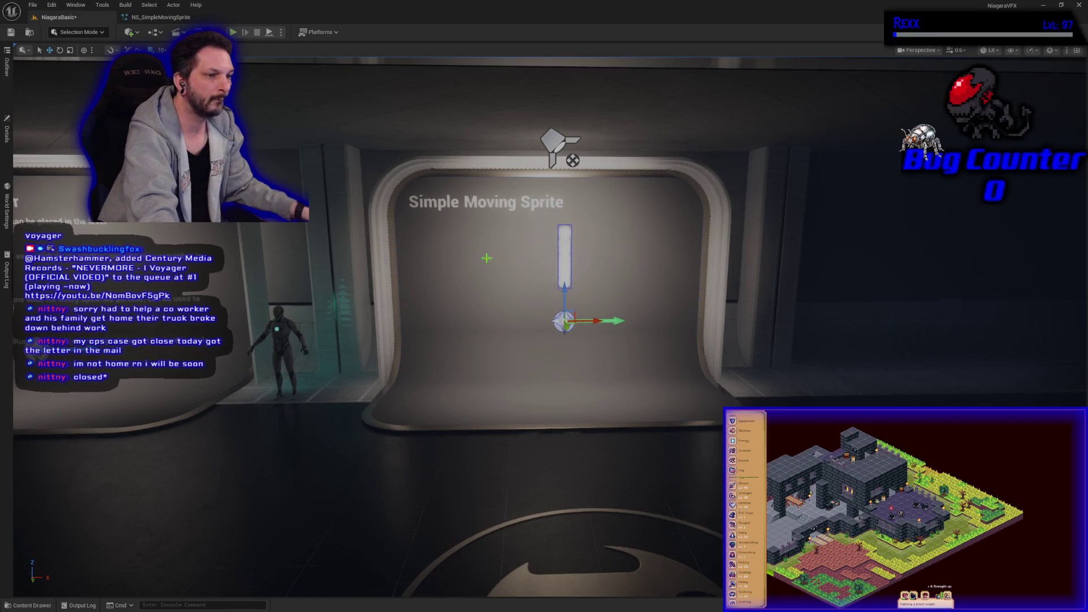
mouse_move(566, 289)
left_mouse_down()
mouse_move(565, 329)
mouse_move(566, 319)
left_mouse_up()
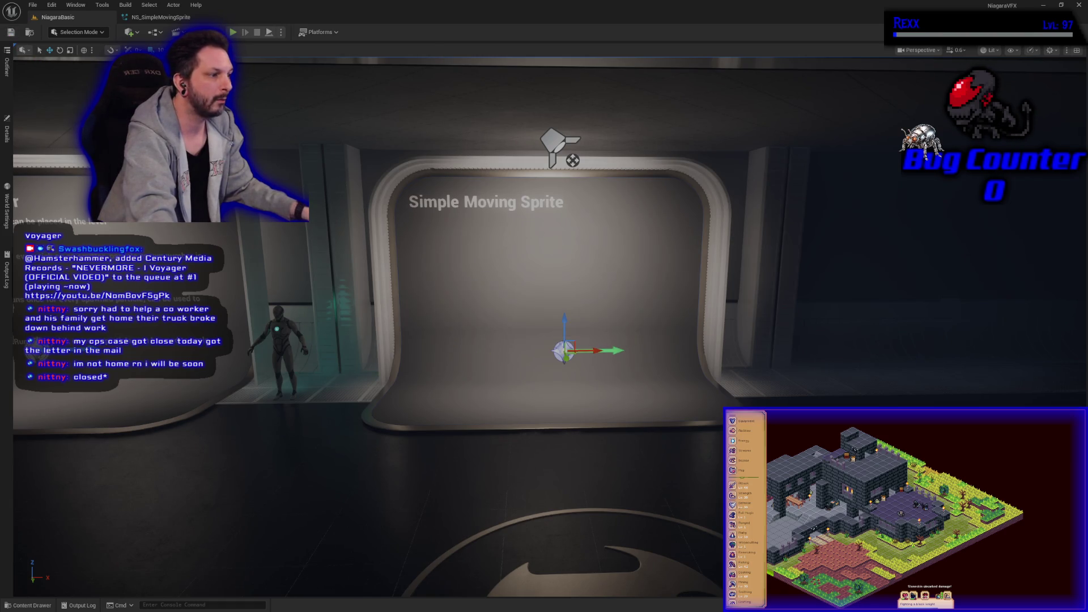
left_click_drag(544, 329, 589, 312)
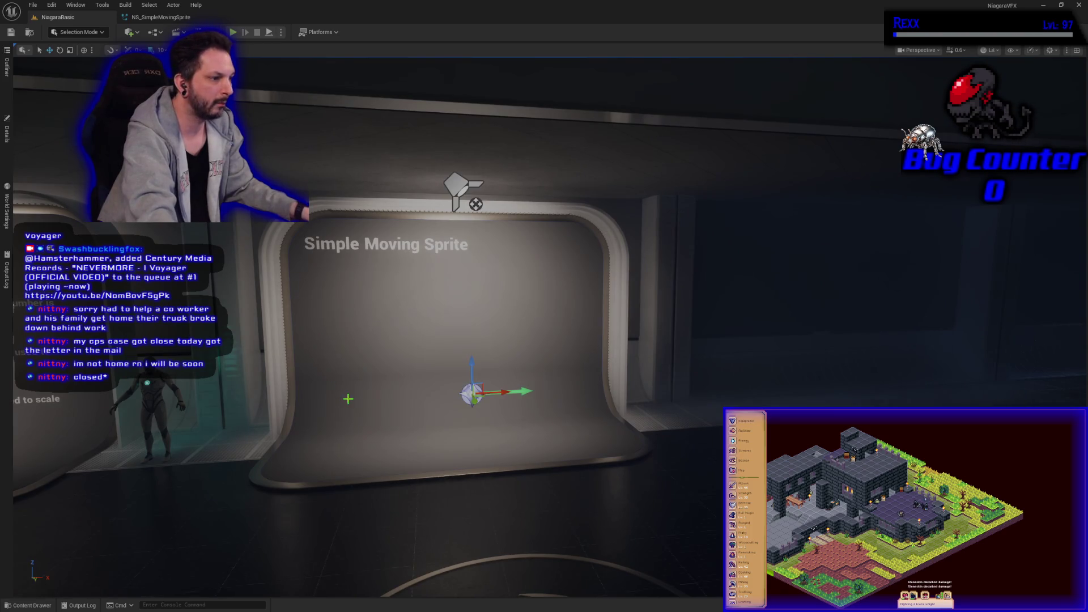
left_click_drag(350, 420, 283, 419)
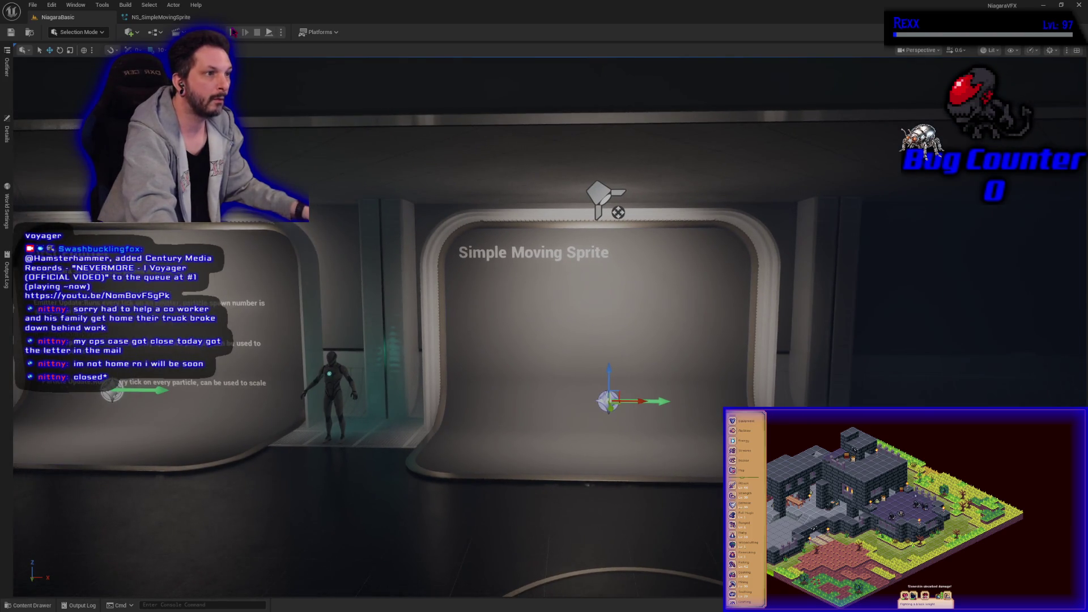
left_click(233, 33)
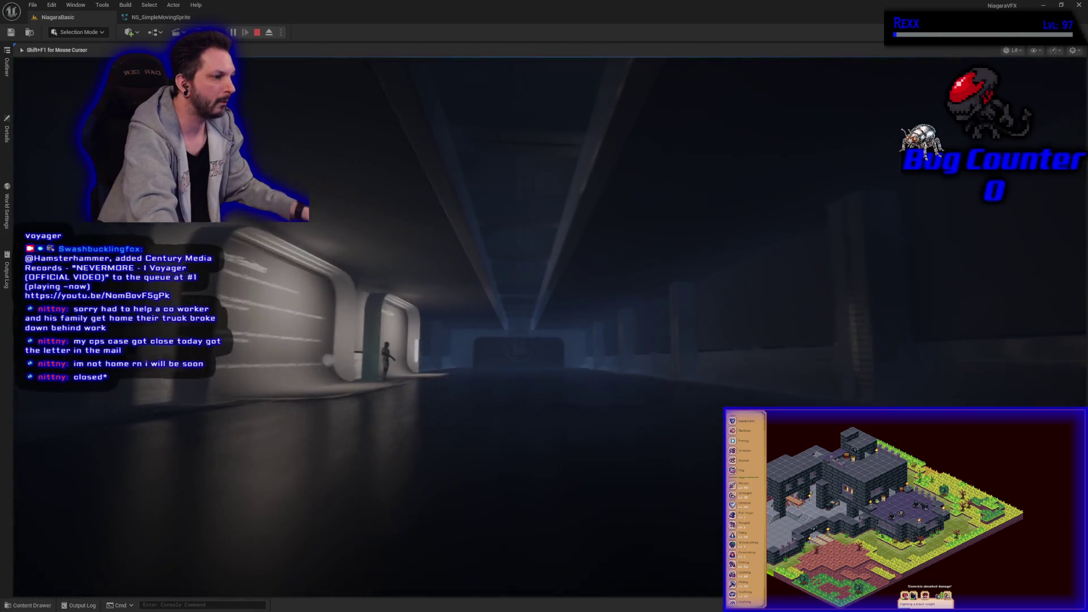
Play-test the level up to the Simple Moving Sprite panel, then reopen NS_SimpleMovingSprite
key("w")
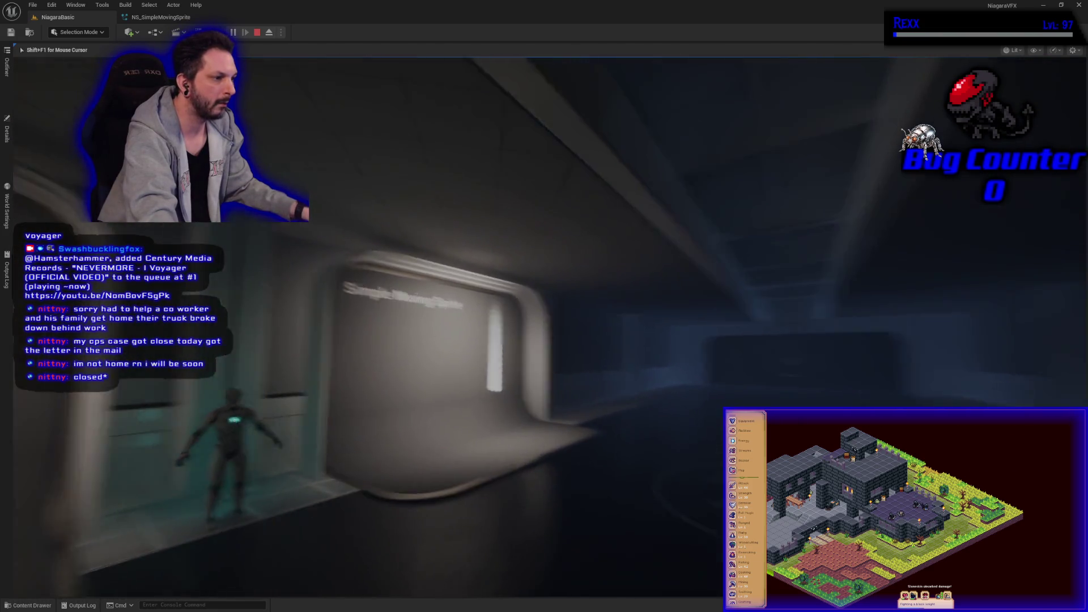
key("w")
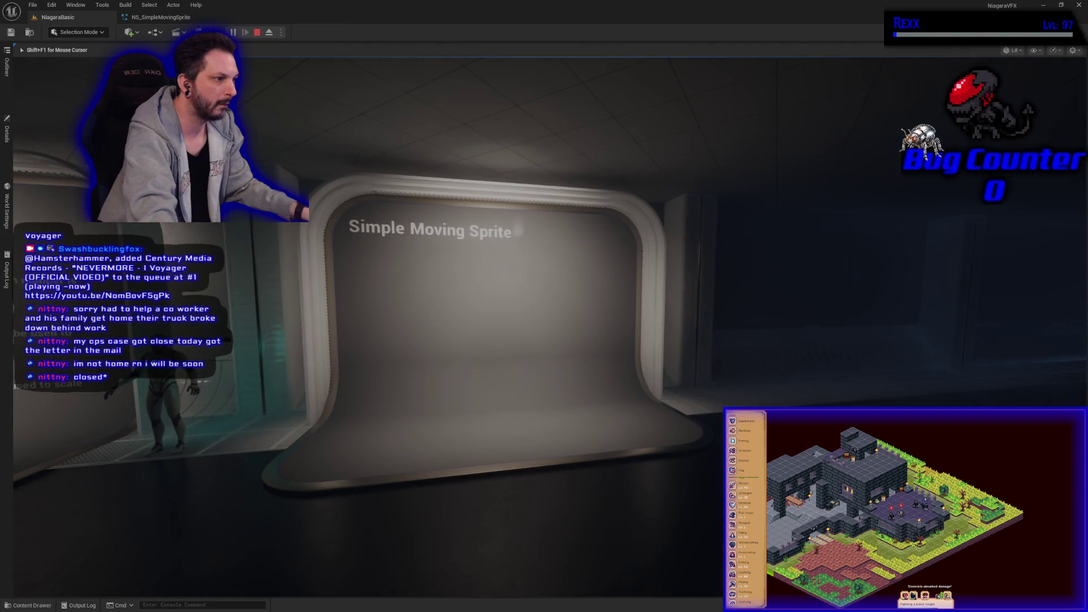
key("Escape")
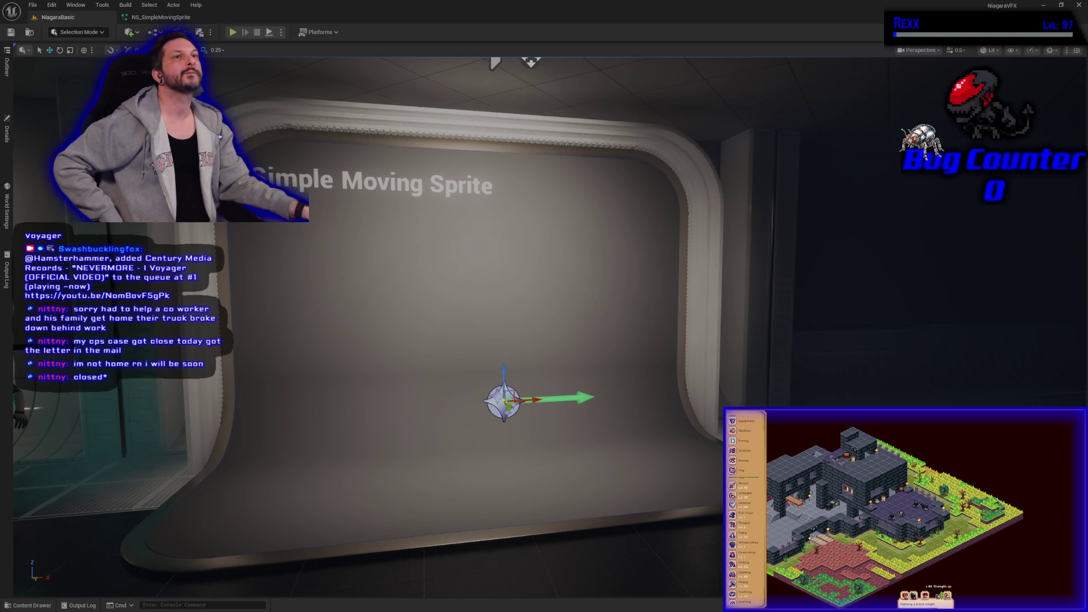
left_click(168, 18)
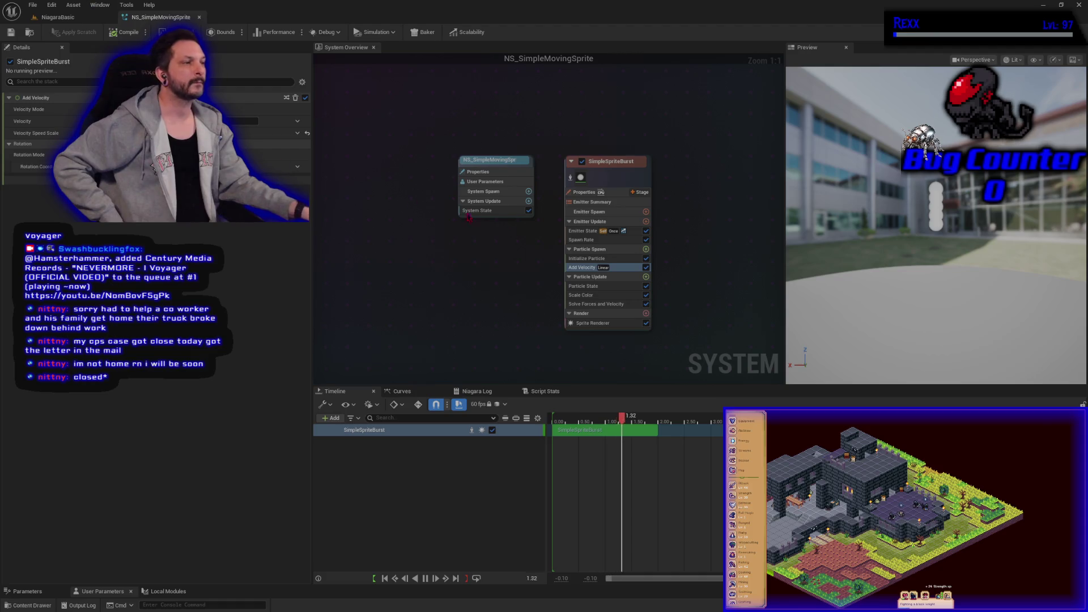
Change SimpleSpriteBurst's Emitter State loop duration, save NS_SimpleMovingSprite, and return to the level
left_click(595, 232)
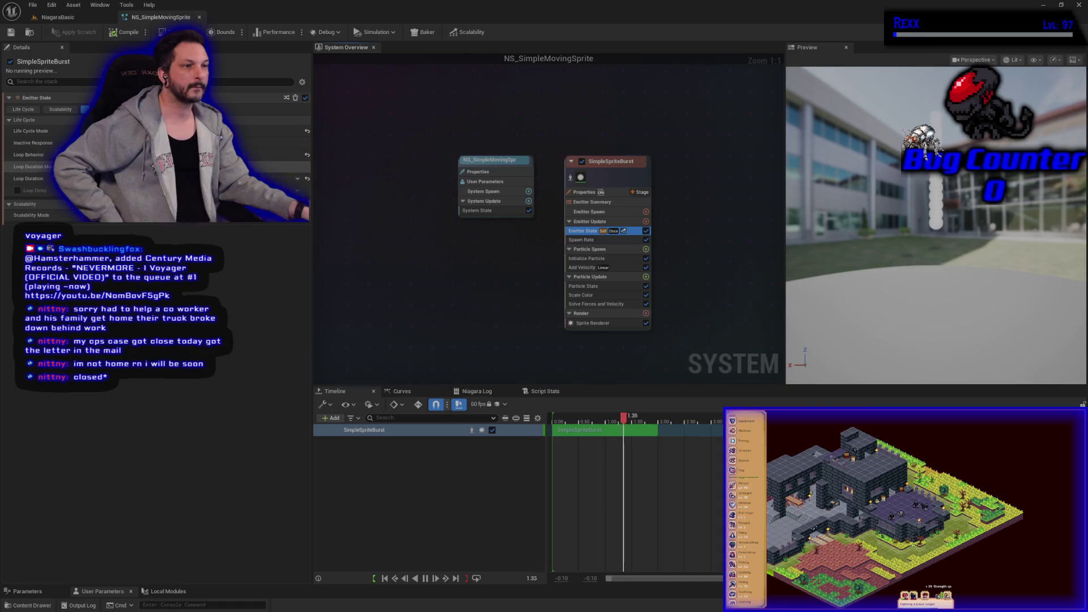
left_click(267, 166)
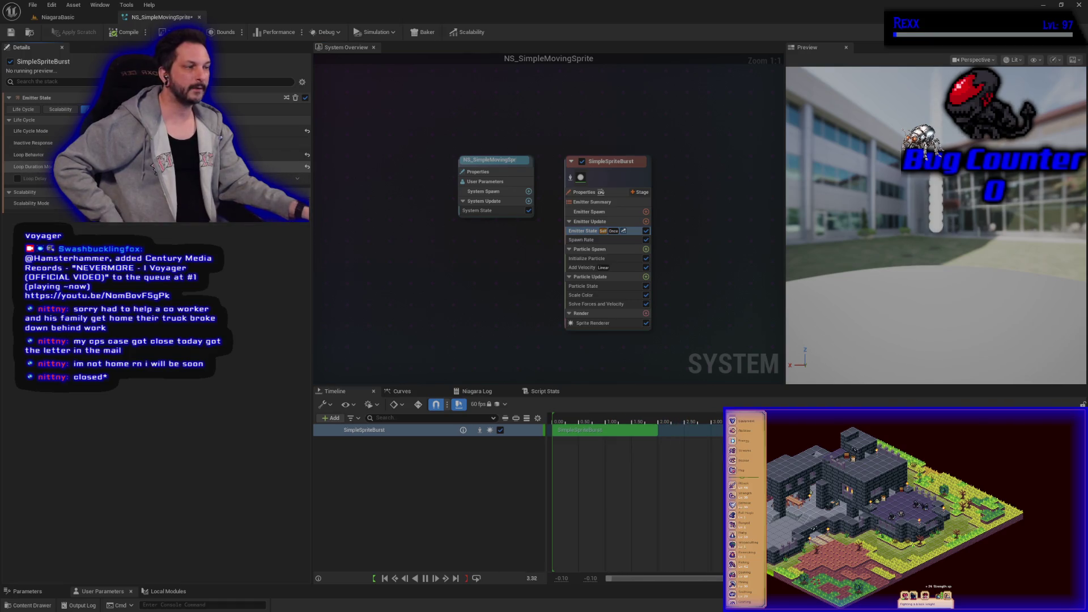
left_click(11, 31)
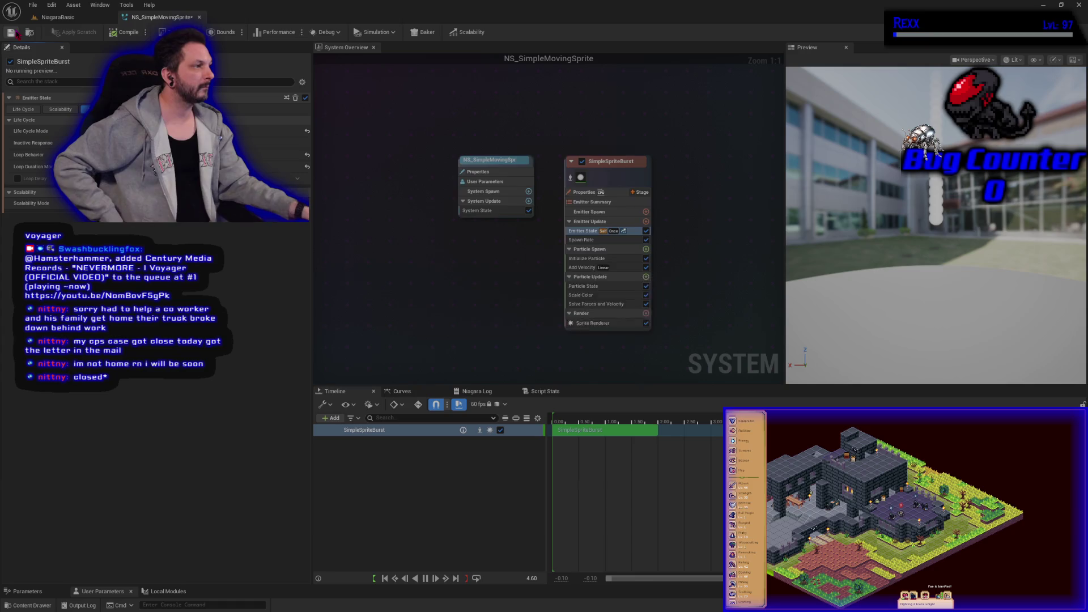
left_click(56, 17)
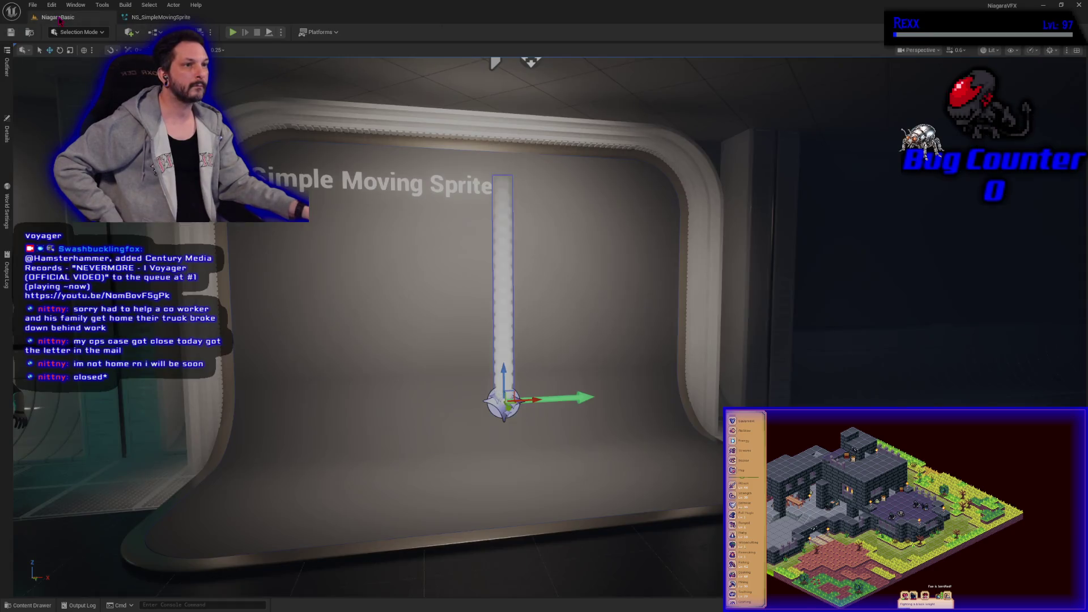
left_click(144, 18)
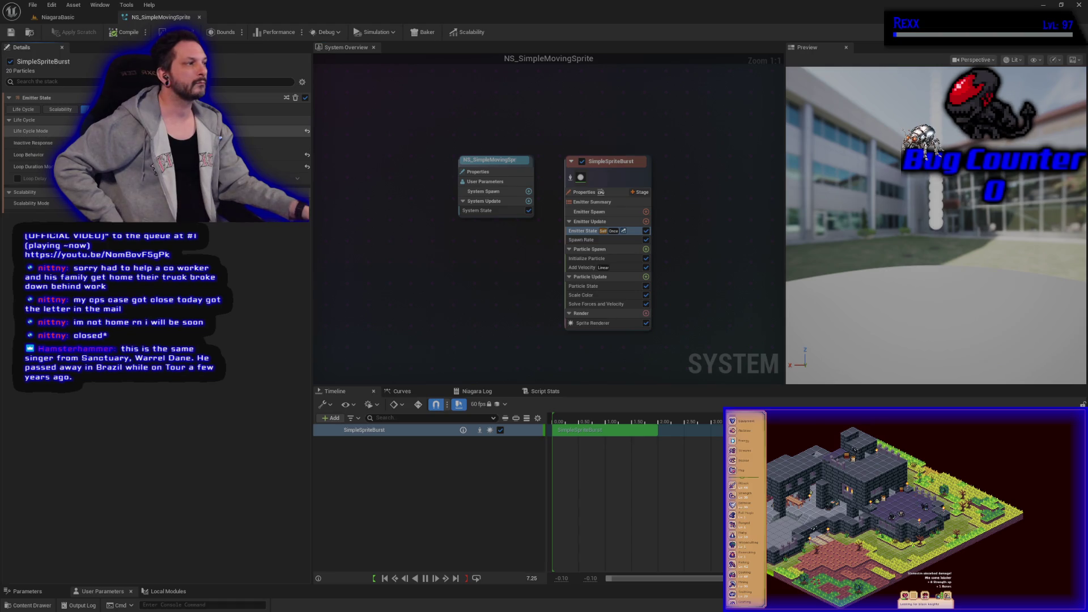
Set Life Cycle Mode to System, review System Update and Initialize Particle, and save the system
left_click(255, 143)
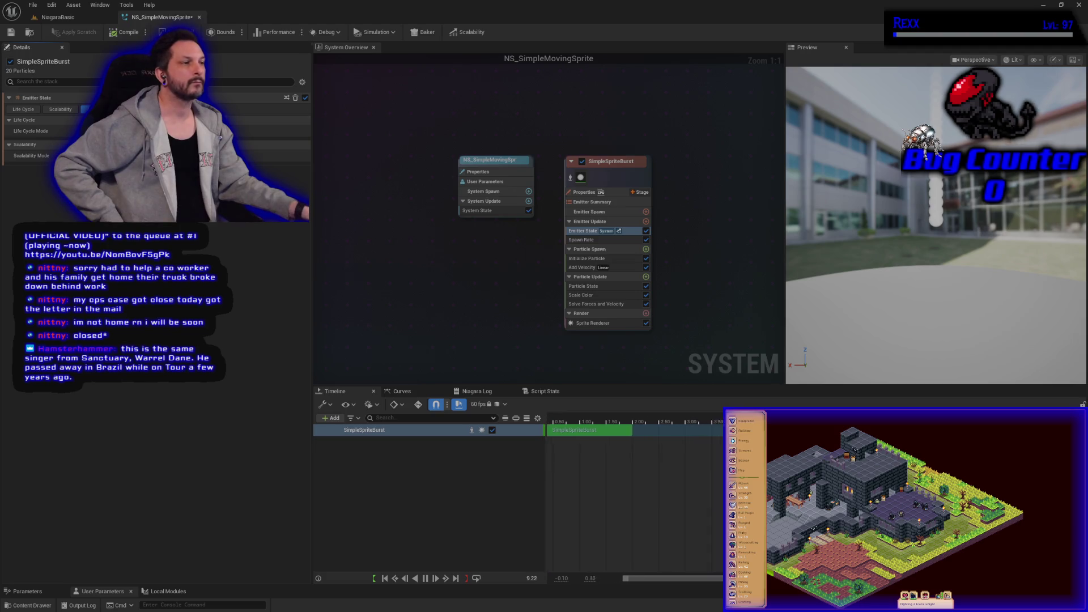
left_click(494, 205)
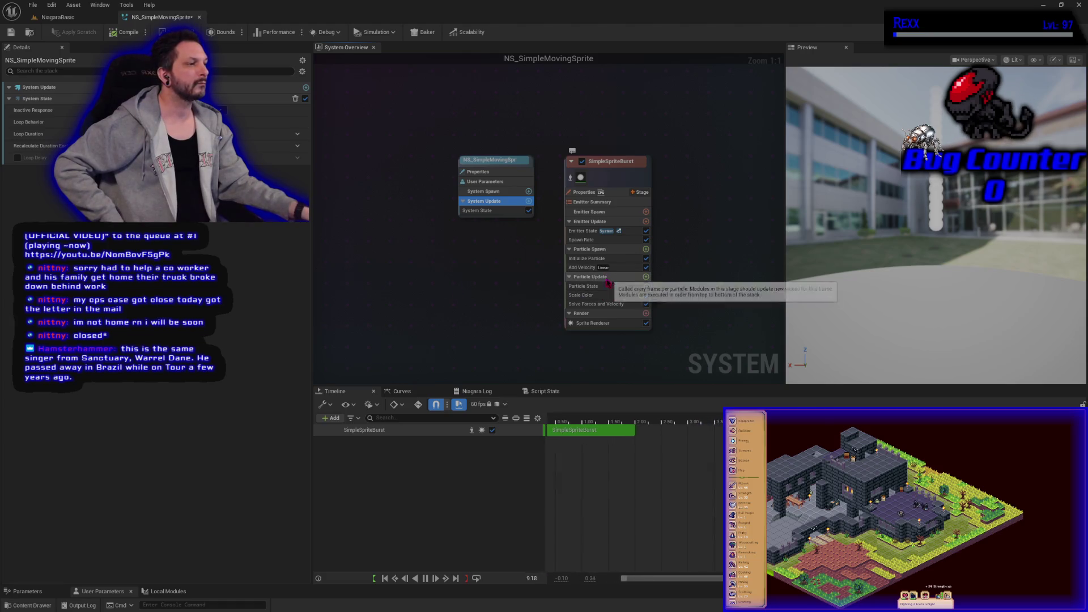
mouse_move(604, 293)
left_click(601, 260)
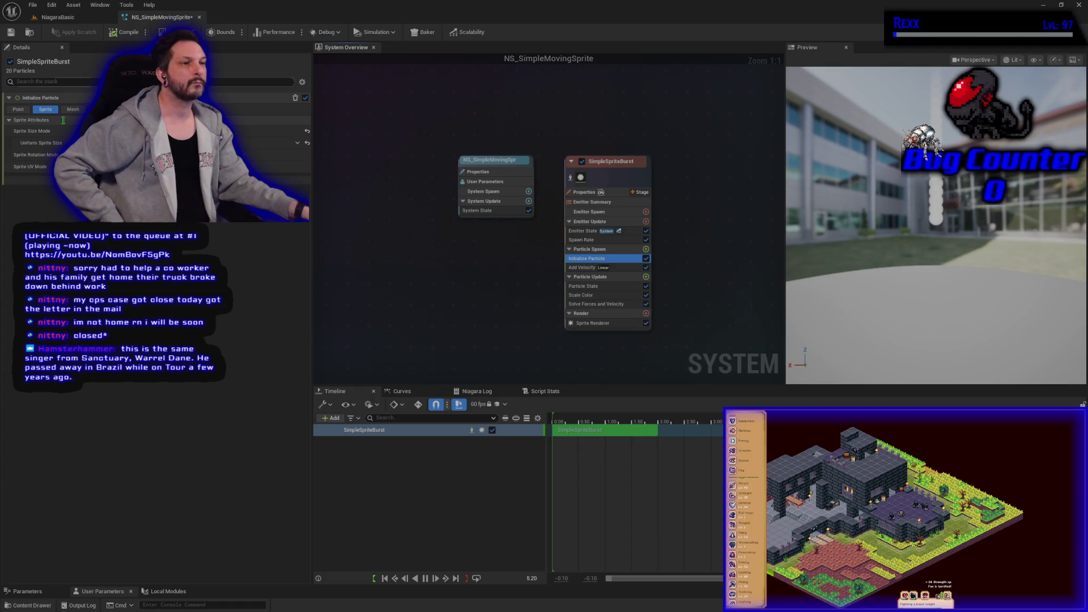
left_click(142, 142)
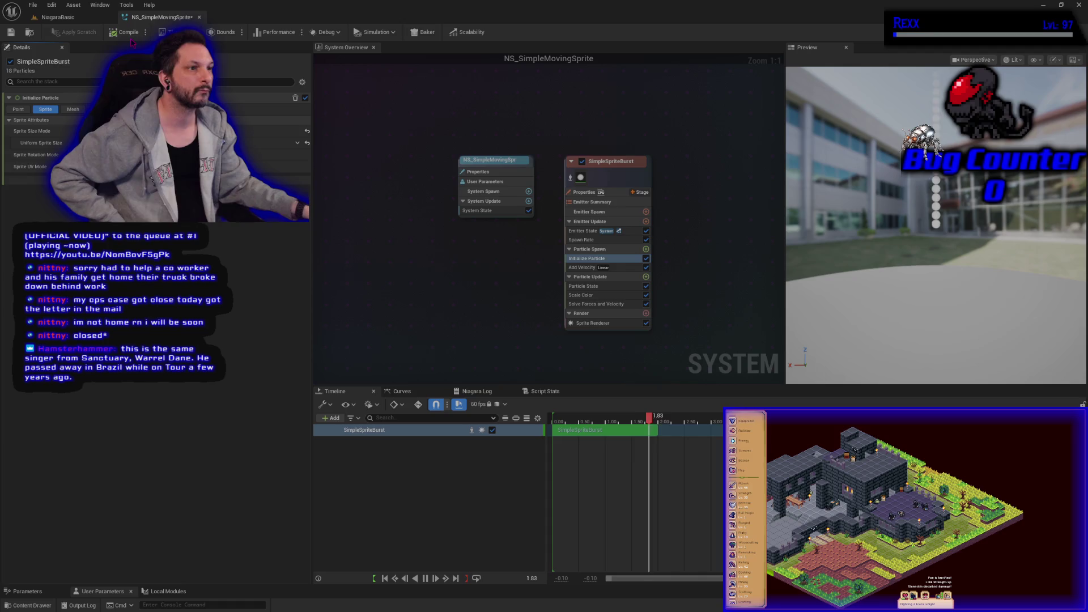
left_click(10, 32)
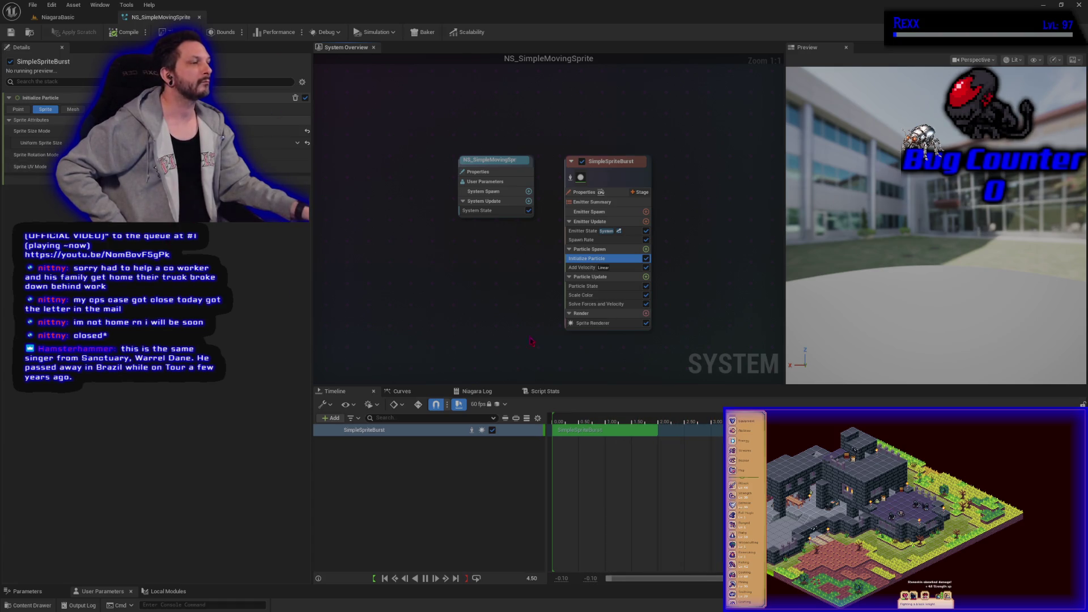
left_click(581, 240)
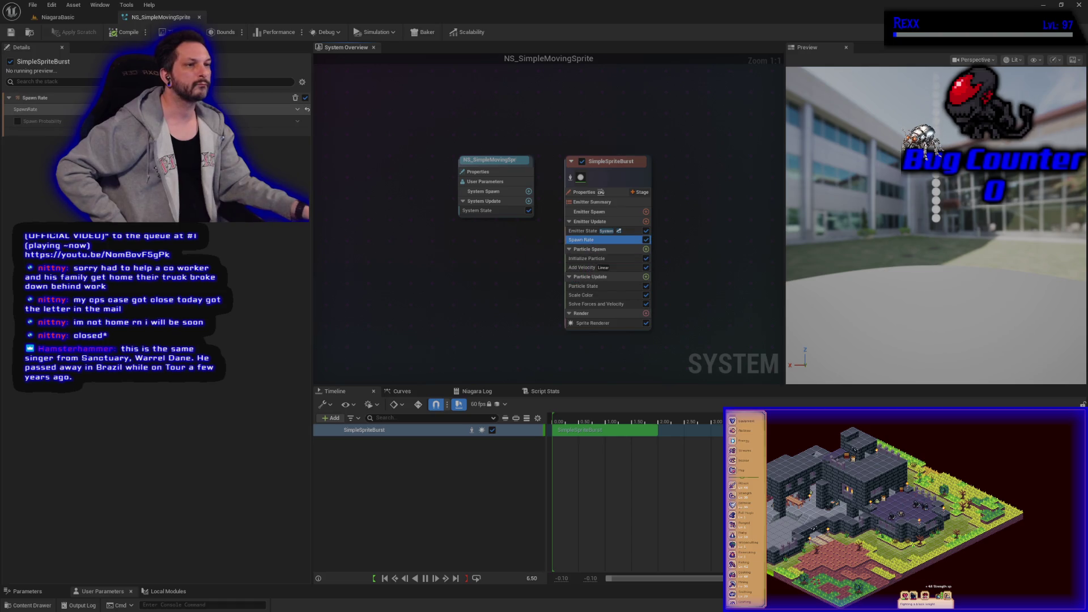
Set the spawn rate to 1, Save All, and go back to the NiagaraBasic level
type("1")
key("Return")
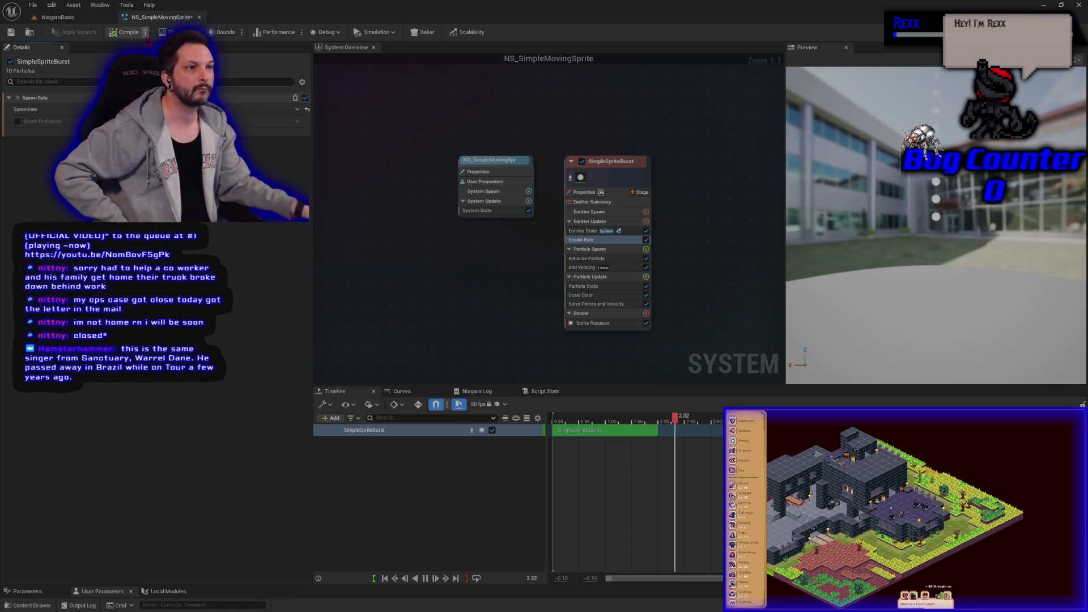
left_click(33, 5)
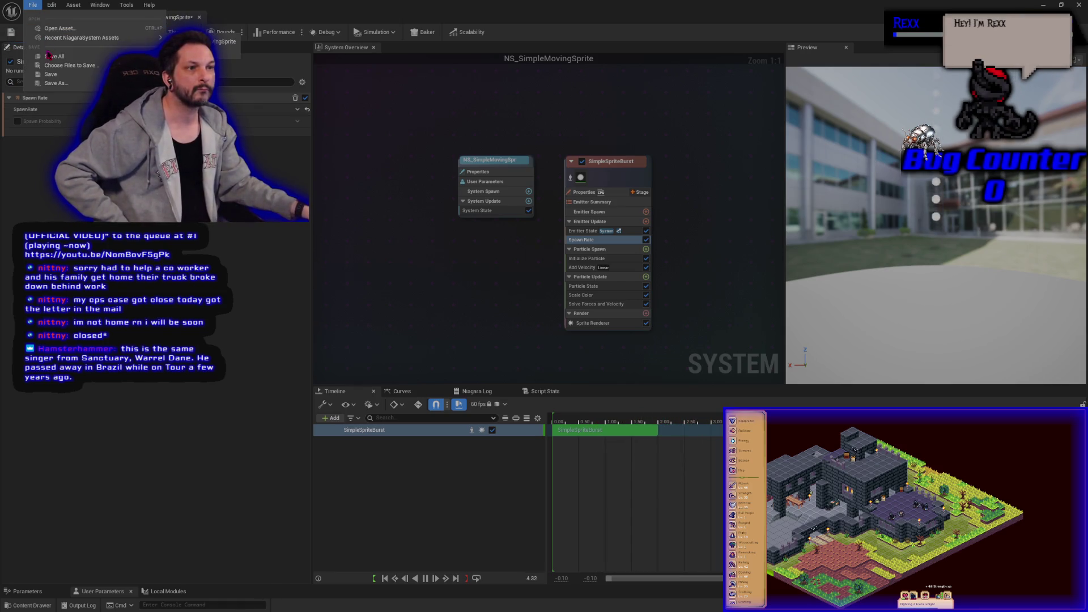
left_click(50, 56)
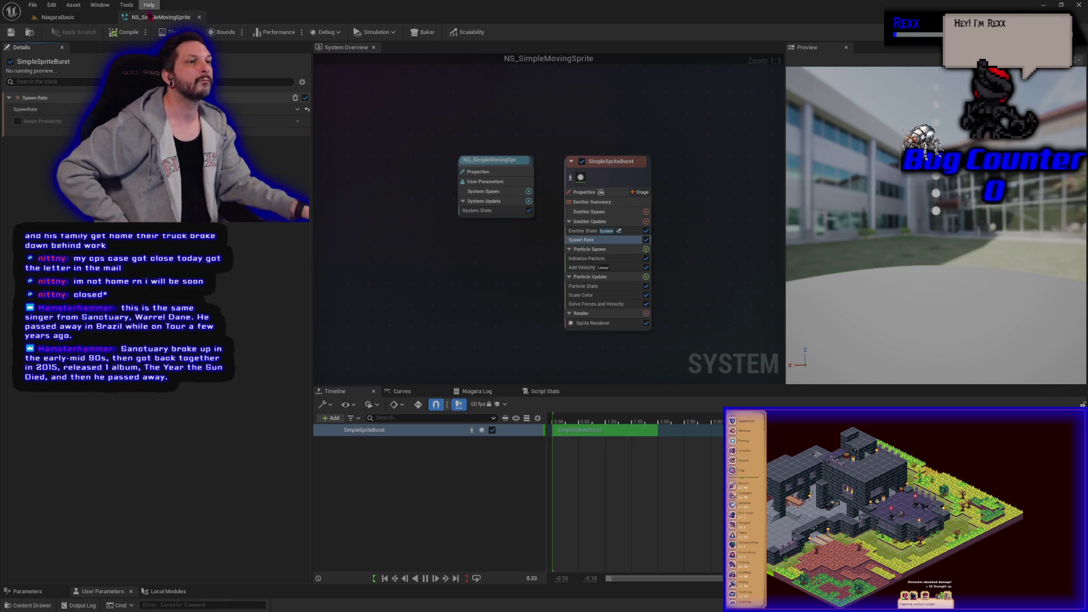
left_click(56, 17)
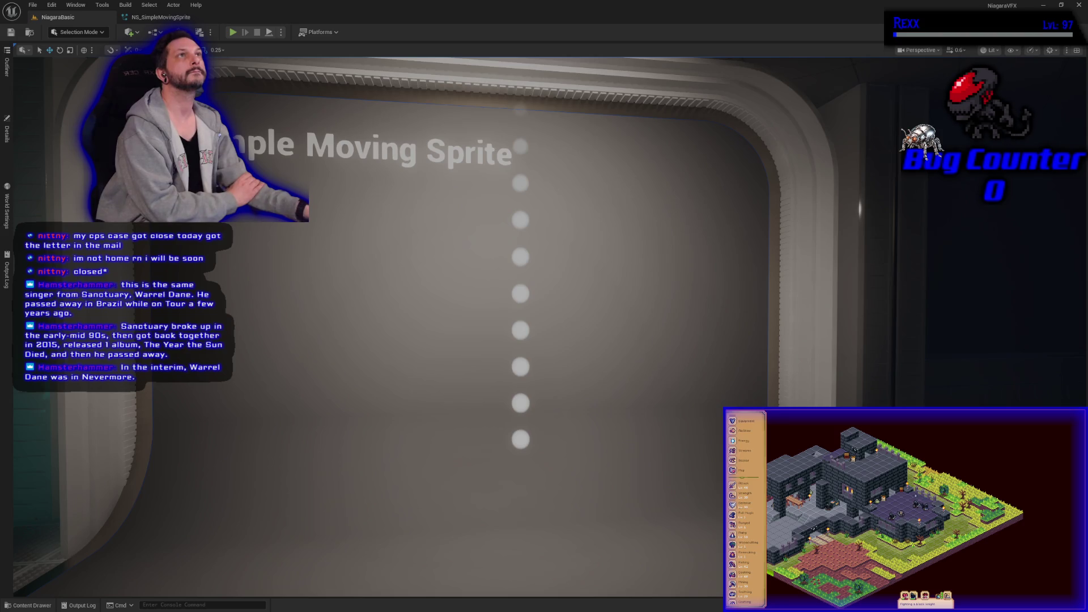
Select the BP_DemoDisplay2 demo display in the viewport and show its Details
left_click(304, 379)
left_click(7, 160)
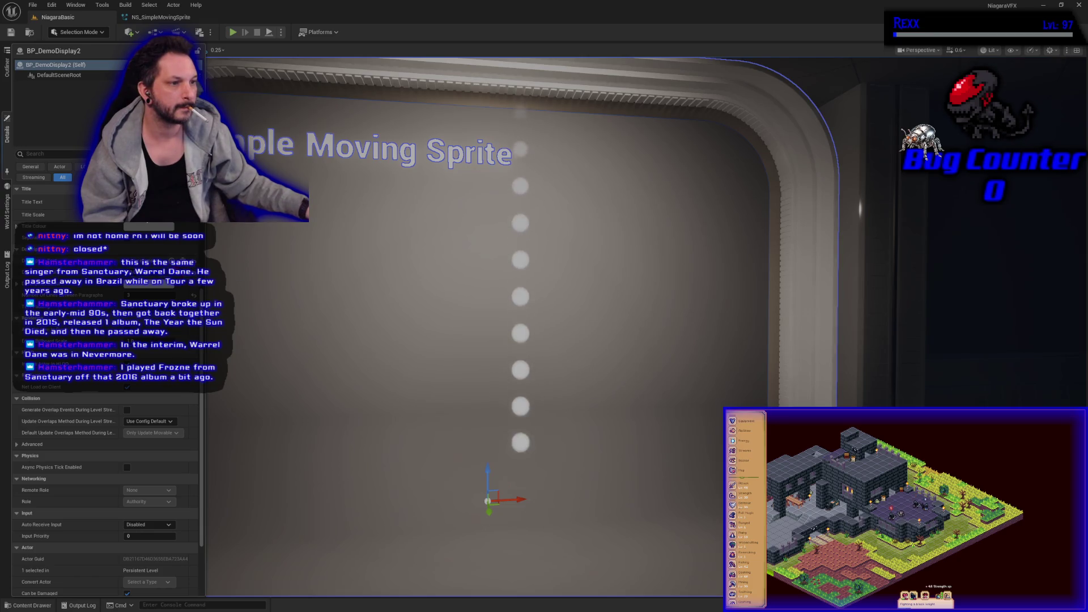
Add two description lines on spawn burst vs. spawn rate and Add Velocity, then save the level
left_click(172, 262)
left_click(193, 267)
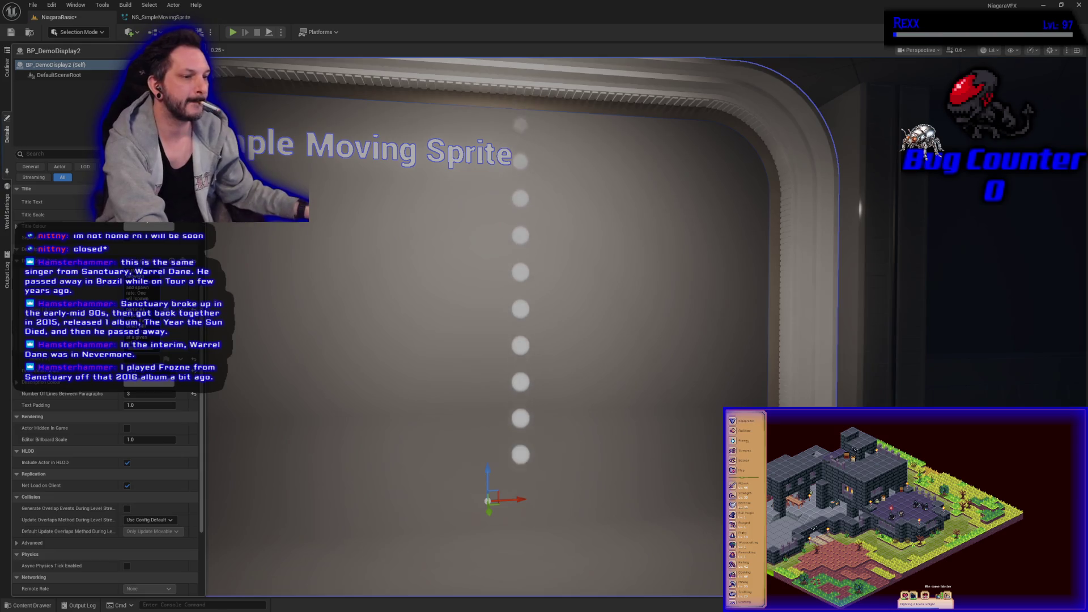
key("Return")
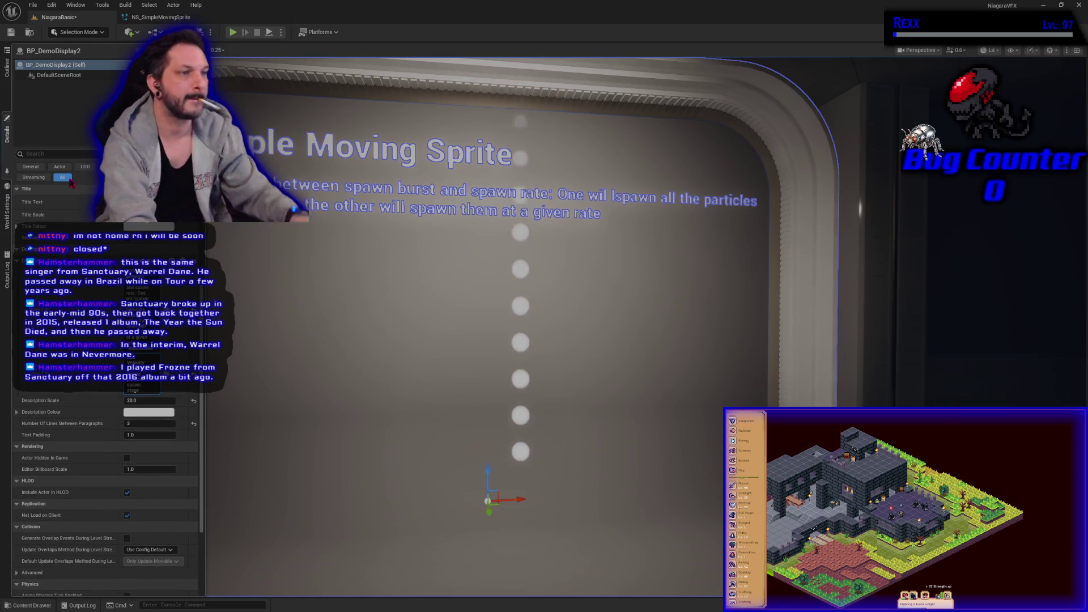
left_click(11, 33)
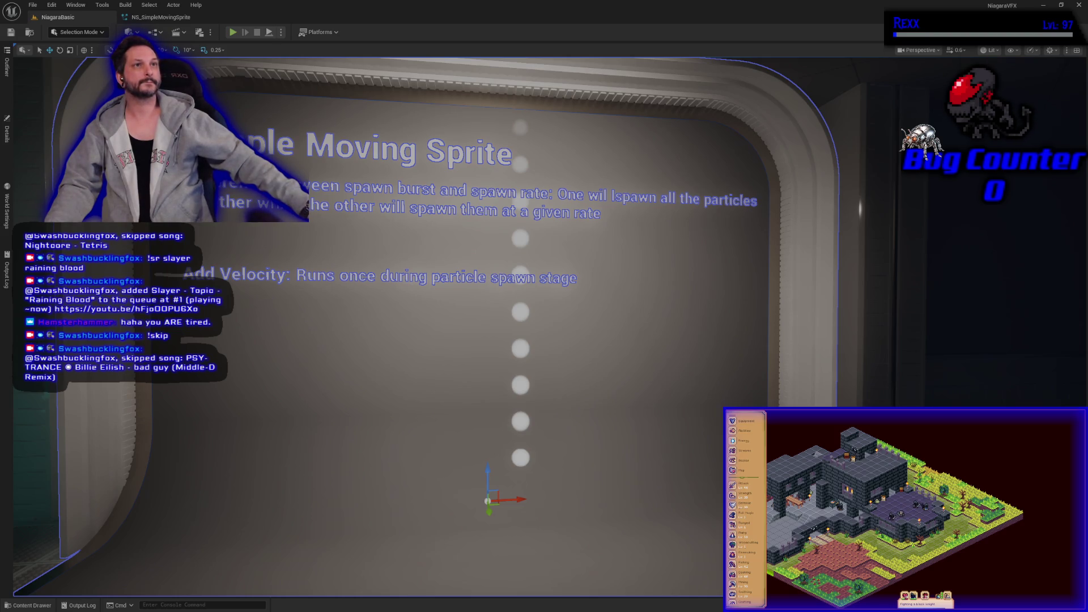
Open the Content Drawer on the 02-SimpleMovingSprite folder
left_click(29, 606)
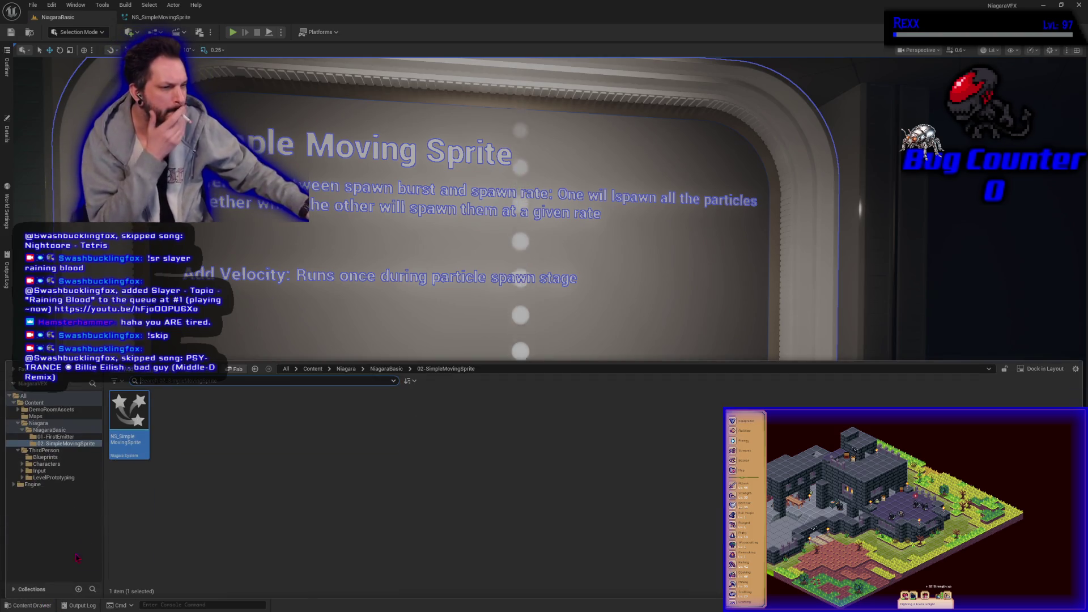
Create a folder named 03-ShapeLocation under NiagaraBasic and open it
left_click(386, 371)
right_click(237, 417)
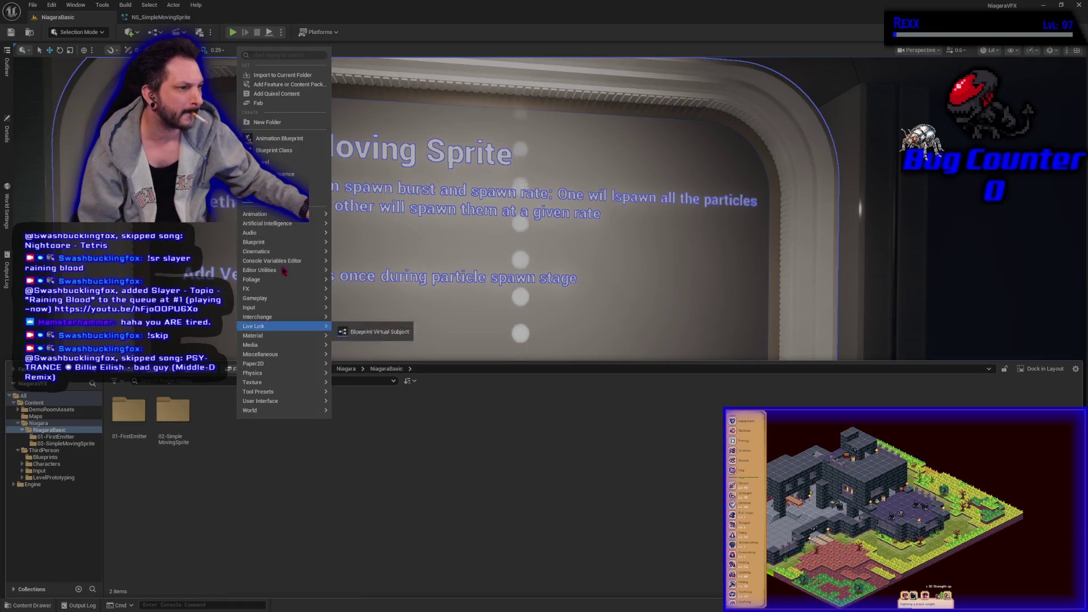
left_click(264, 122)
type("03")
type("-Sha")
type("peLocati")
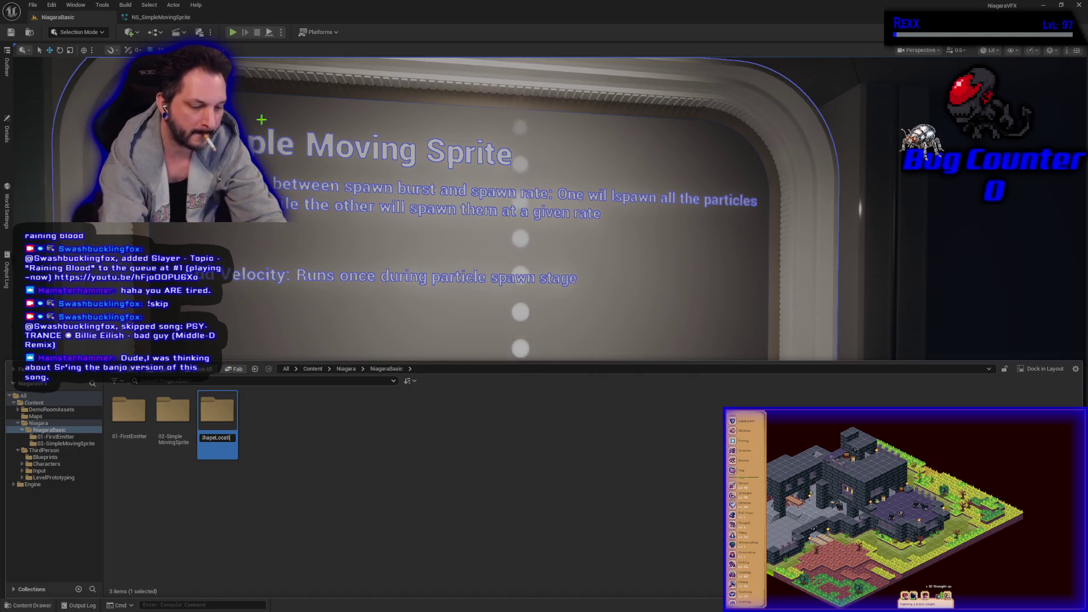
type("on")
key("Return")
key("Return")
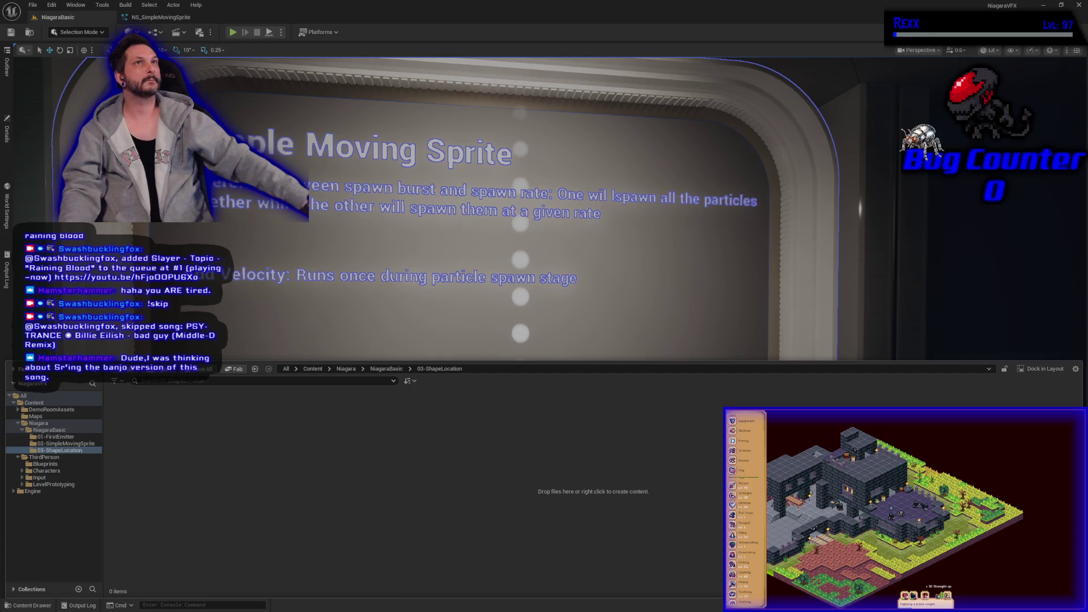
right_click(178, 436)
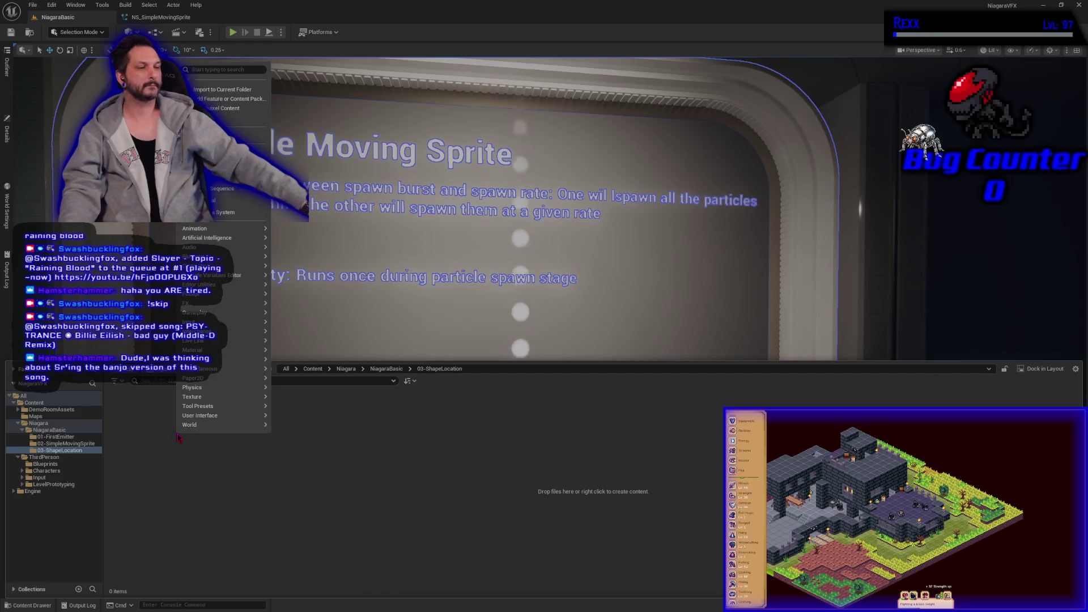
Create a Niagara system from the SimpleSpriteBurst emitter and name it NS_ShapeLocation
left_click(232, 211)
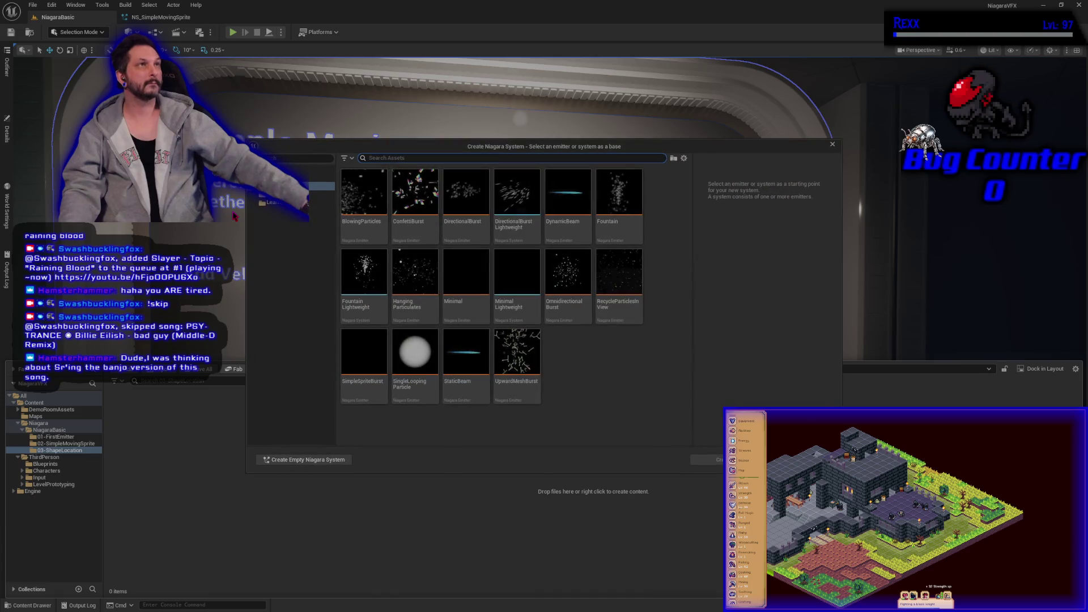
left_click(365, 391)
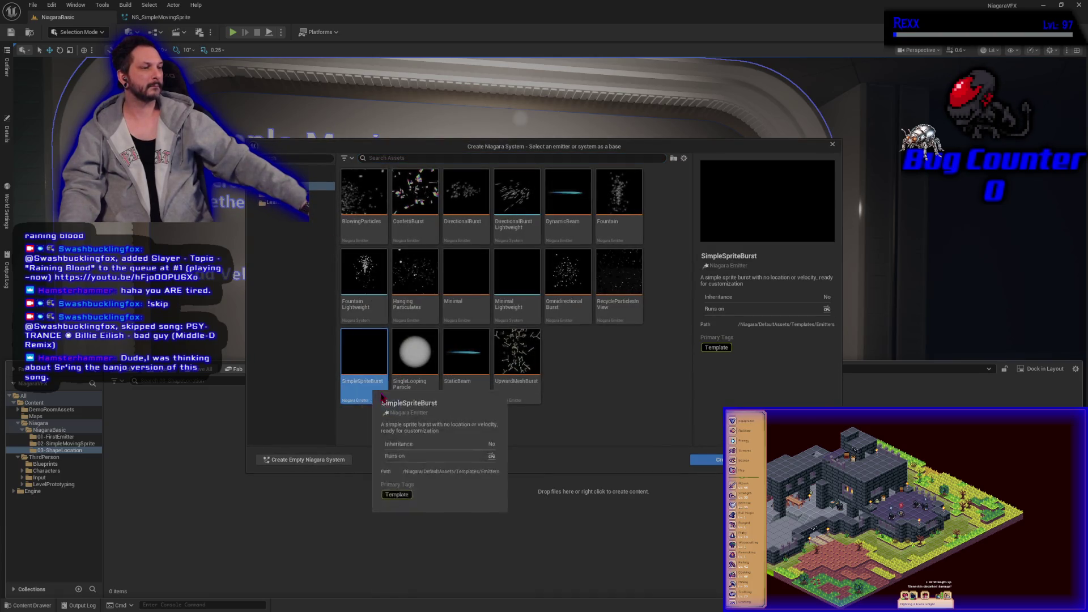
left_click(705, 459)
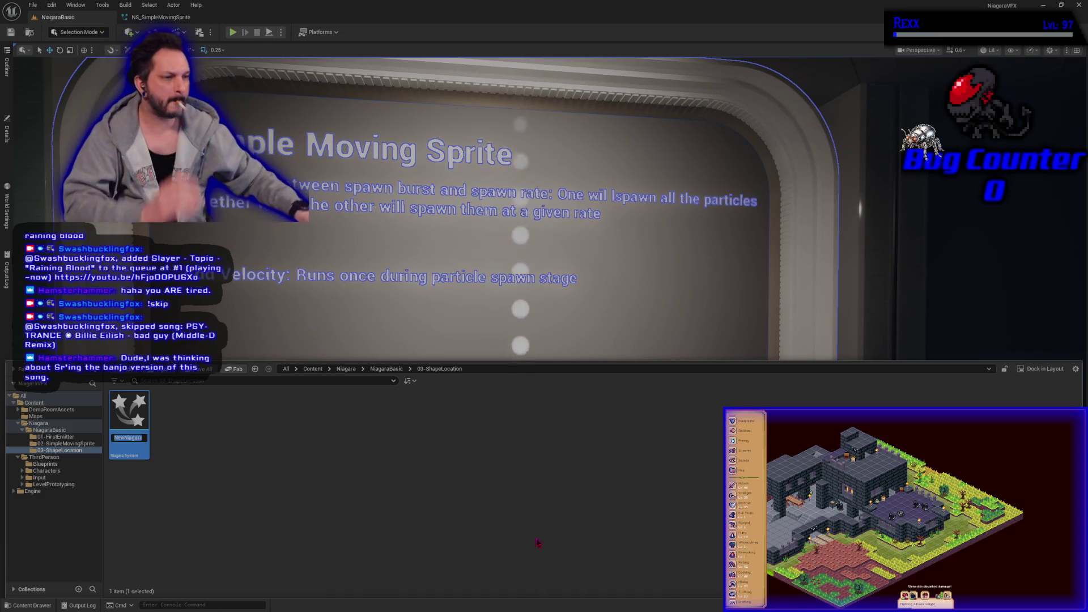
type("NS_ShapeLocatio")
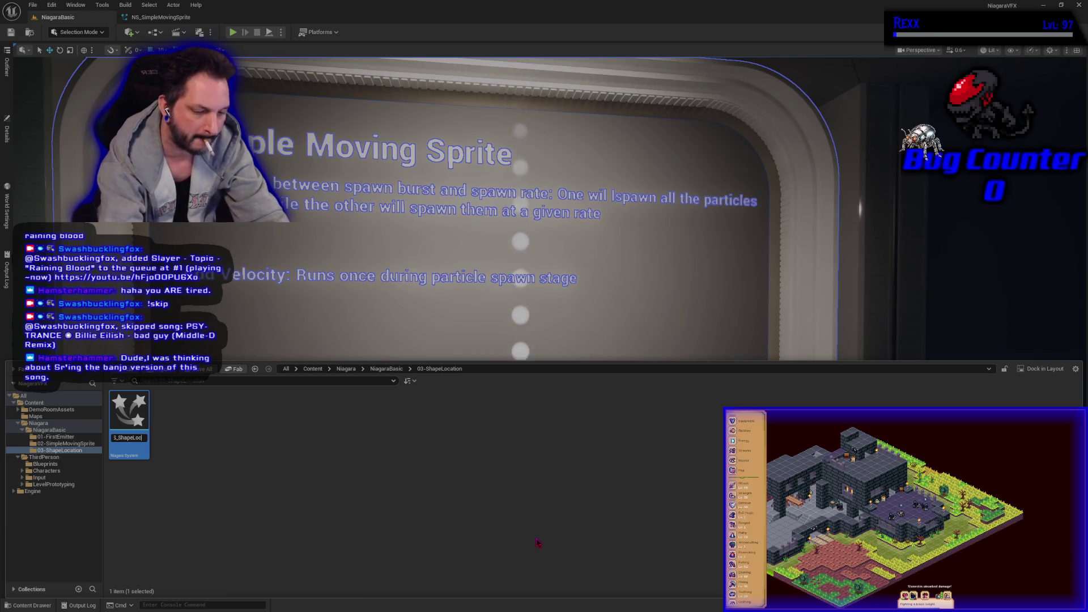
type("n")
key("Return")
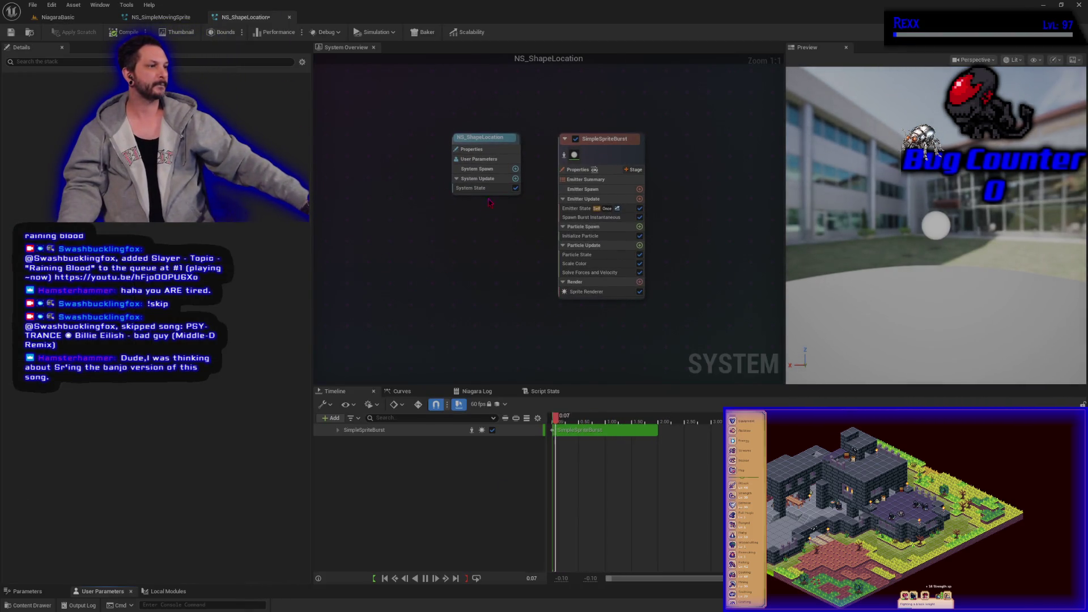
Review NS_ShapeLocation's System Spawn, Emitter Spawn and Emitter State stages, then return to the level
left_click(487, 169)
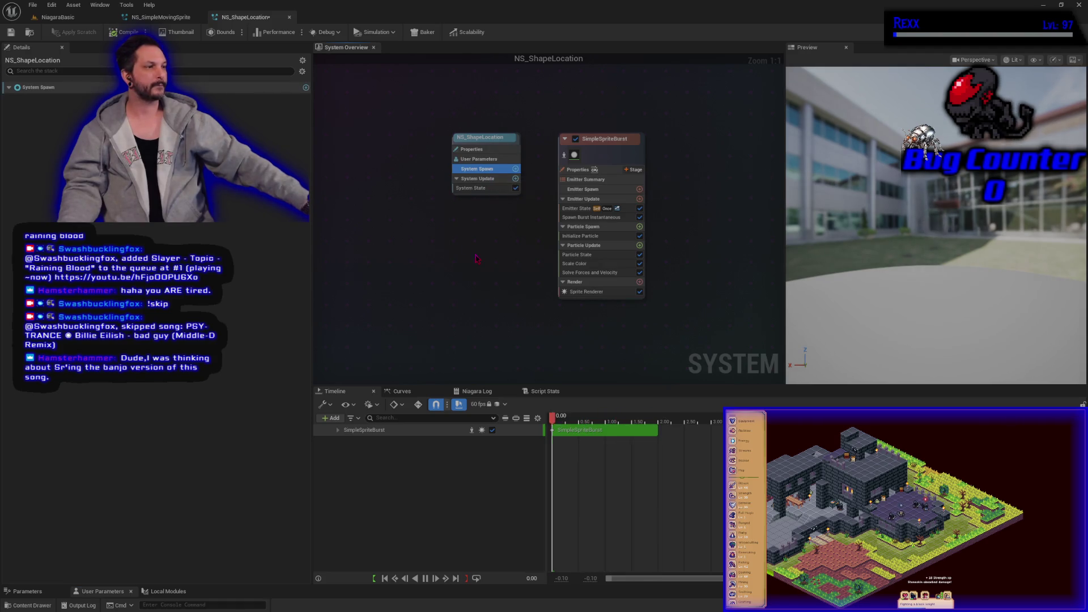
left_click(583, 189)
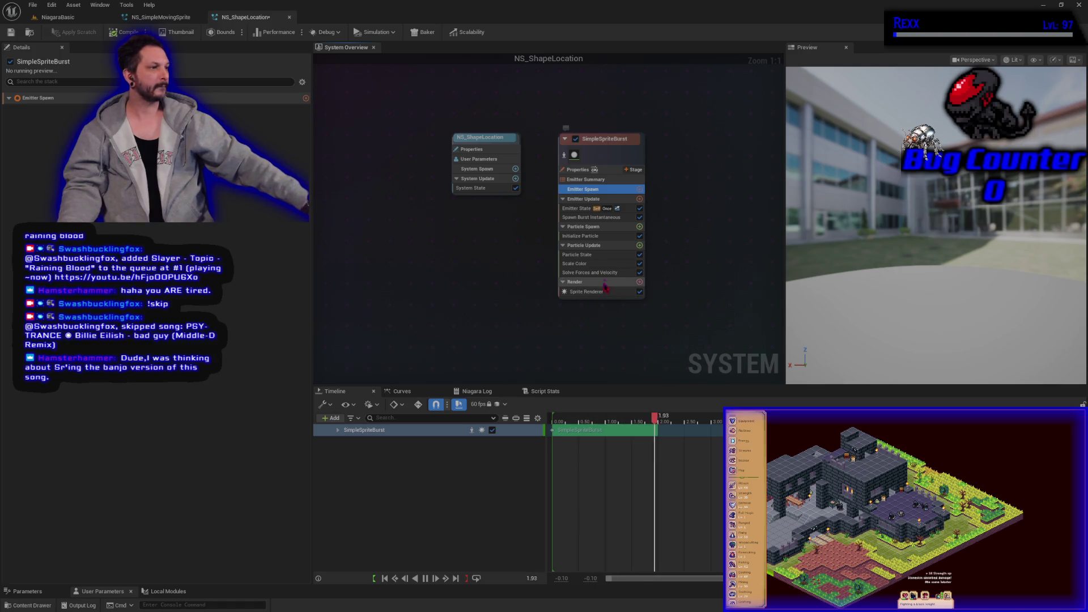
left_click(580, 209)
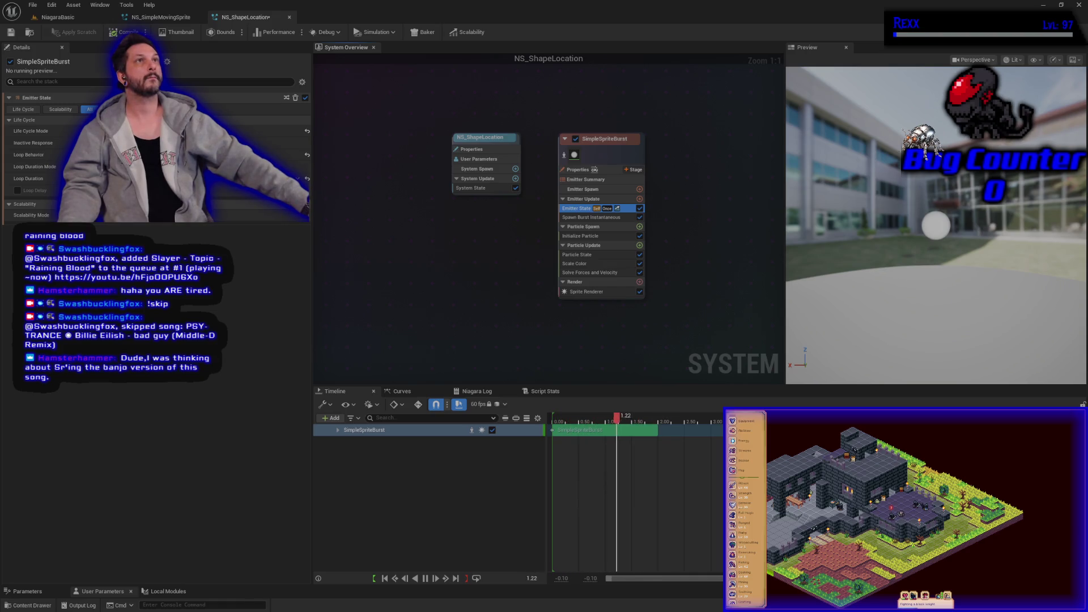
left_click(58, 17)
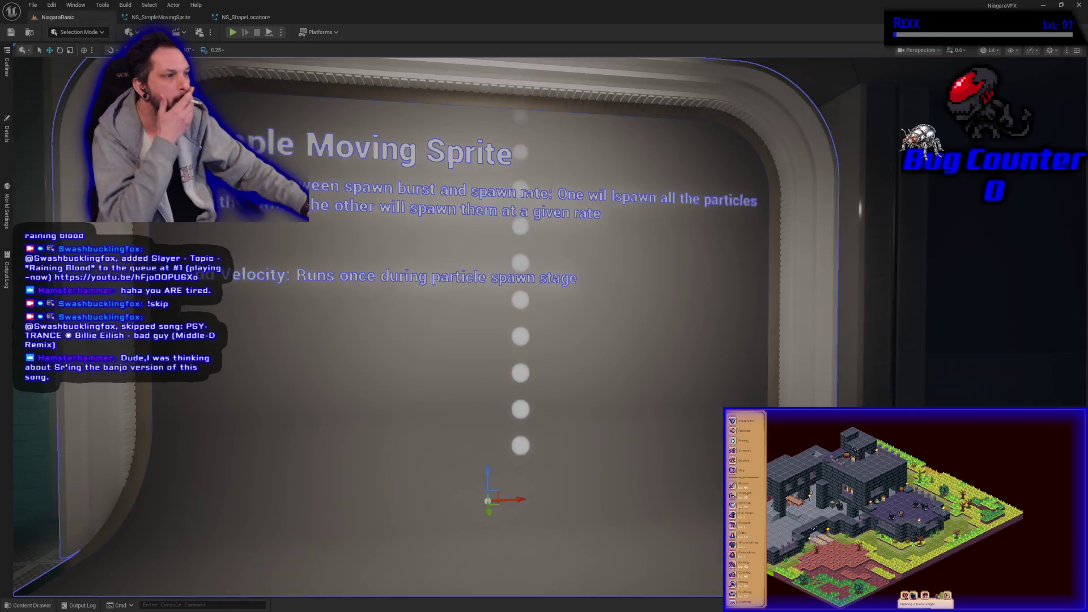
Reposition the view around the sprite wall, moving a sprite panel along X and framing it
left_click_drag(422, 359, 412, 453)
mouse_move(416, 220)
left_mouse_down()
mouse_move(416, 250)
mouse_move(416, 220)
left_mouse_up()
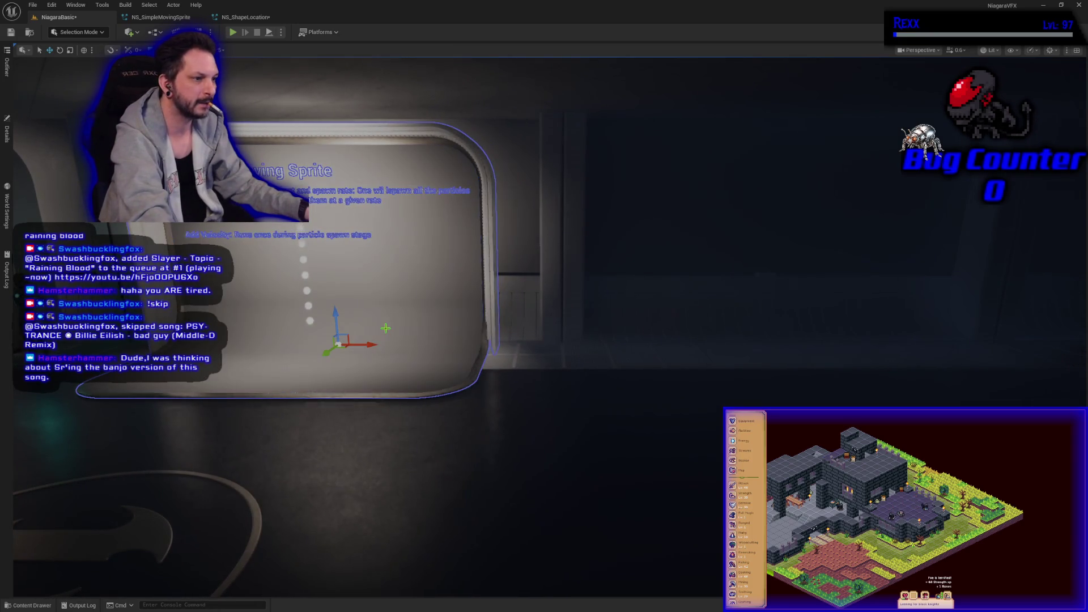
mouse_move(371, 344)
left_mouse_down()
mouse_move(816, 344)
mouse_move(782, 346)
left_mouse_up()
key("f")
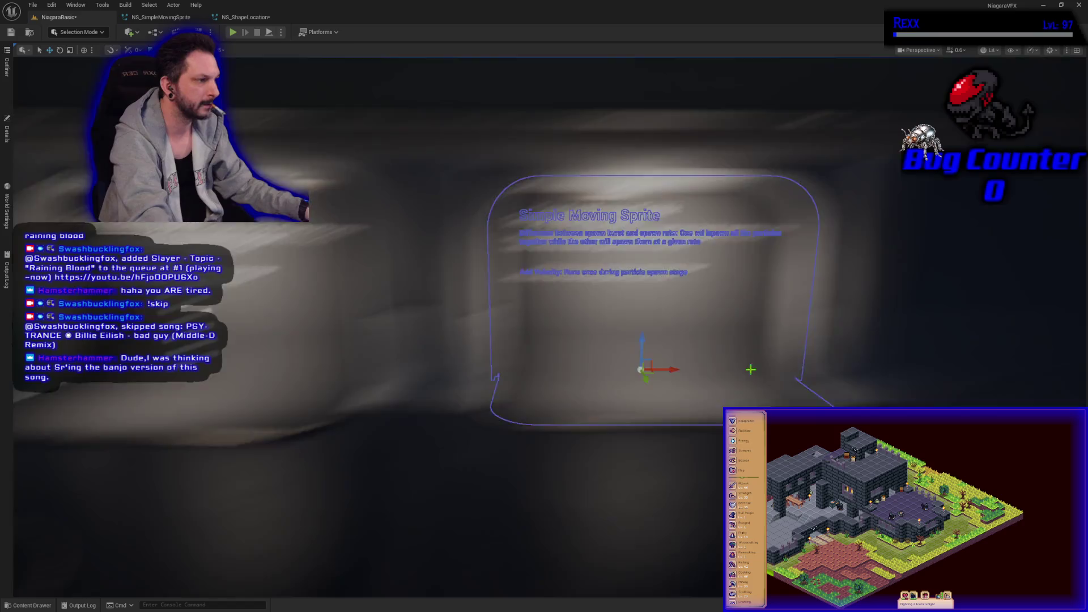
key("w")
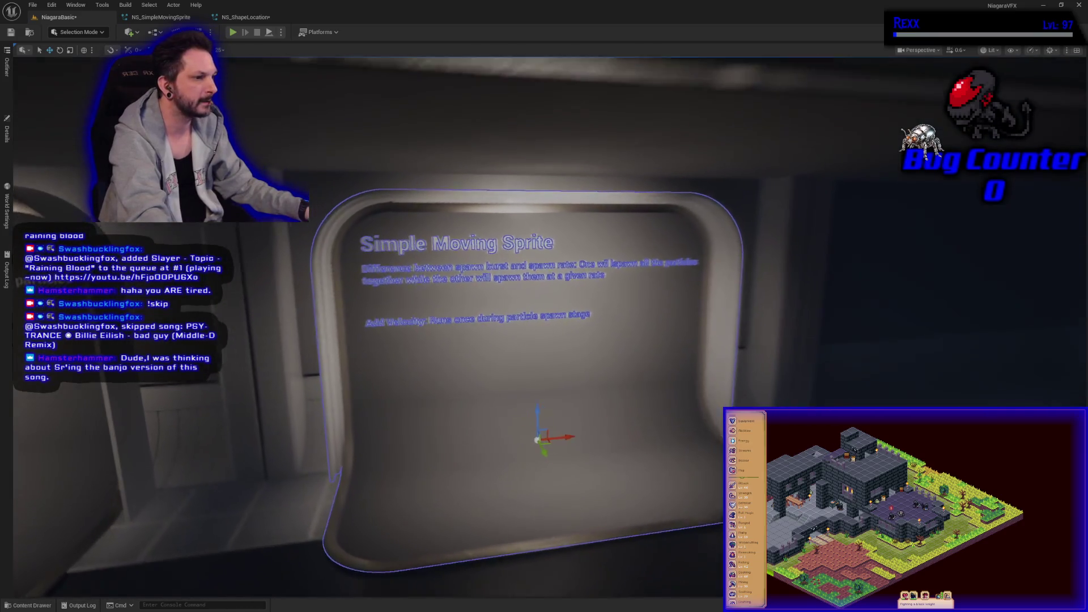
key("s")
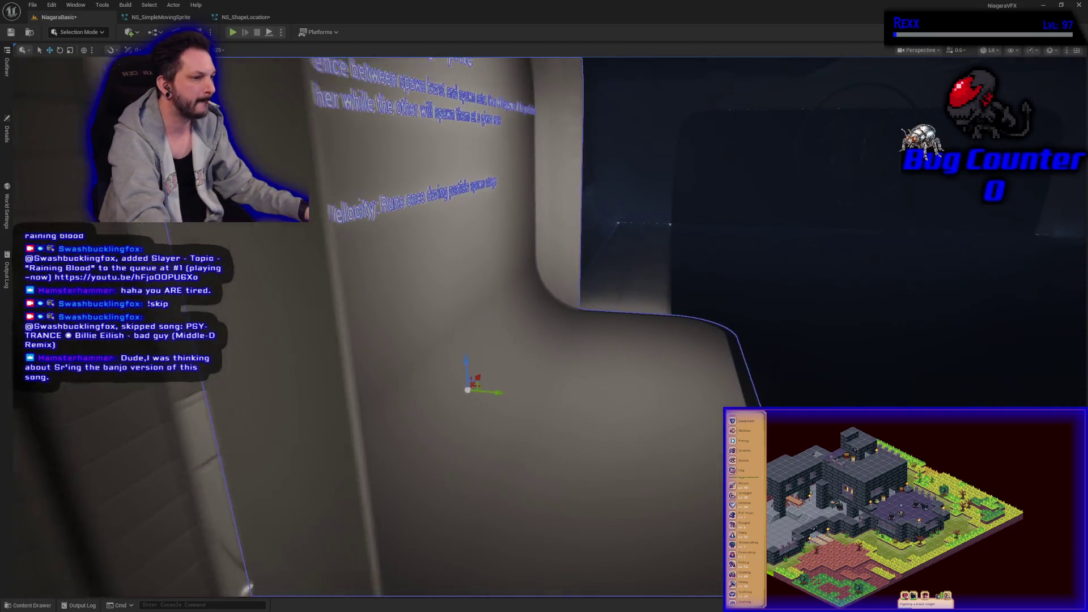
Frame the Simple Moving Sprite display sign, save the modified assets, and select the sign's properties
left_click_drag(361, 365, 370, 388)
mouse_move(680, 421)
left_mouse_down()
mouse_move(567, 368)
mouse_move(549, 382)
left_mouse_up()
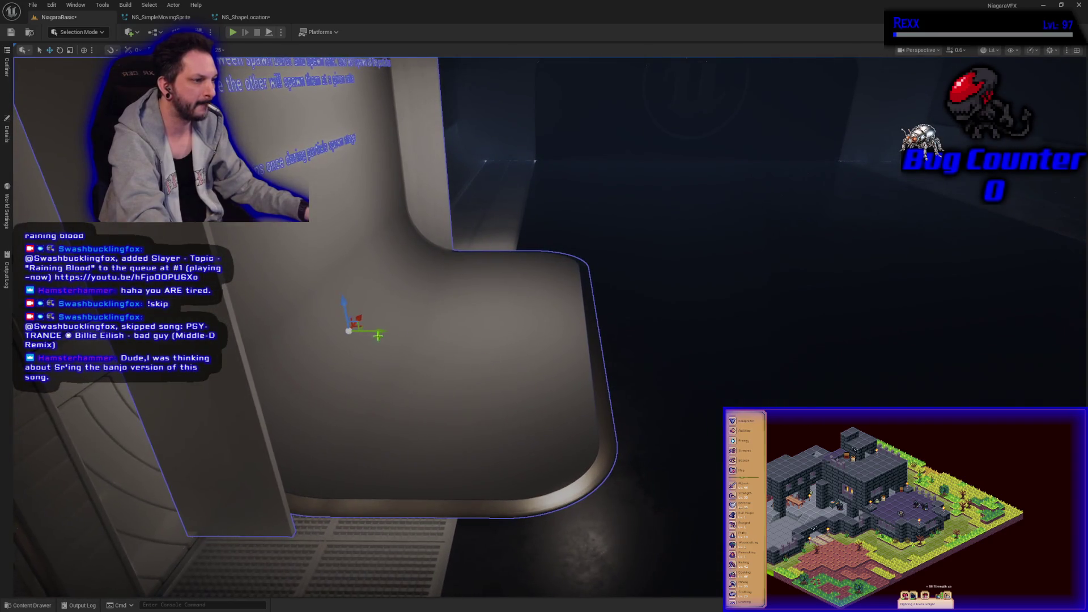
key("a")
key("a")
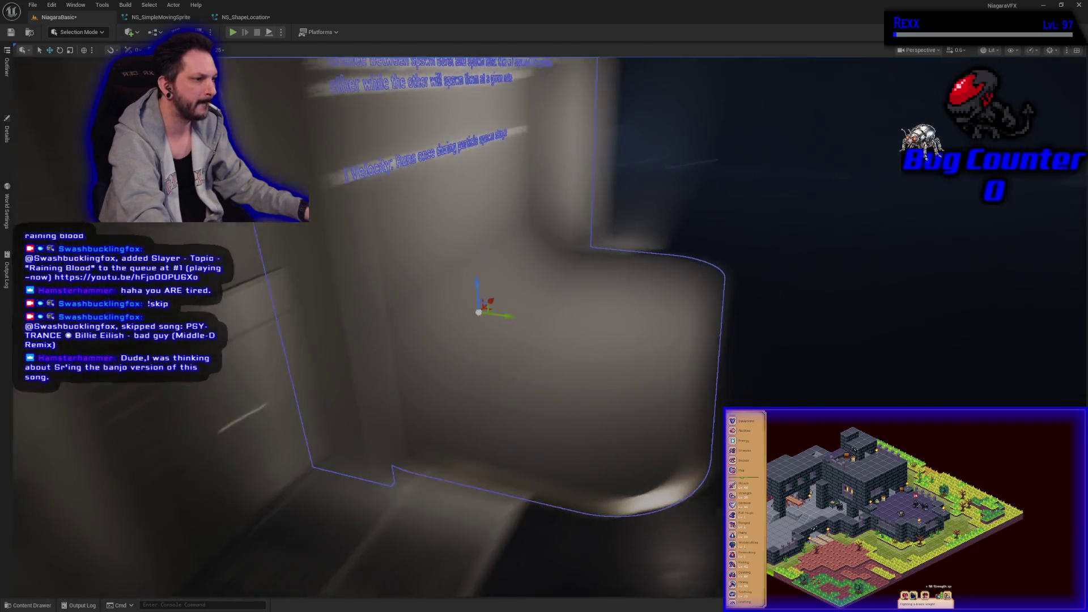
key("s")
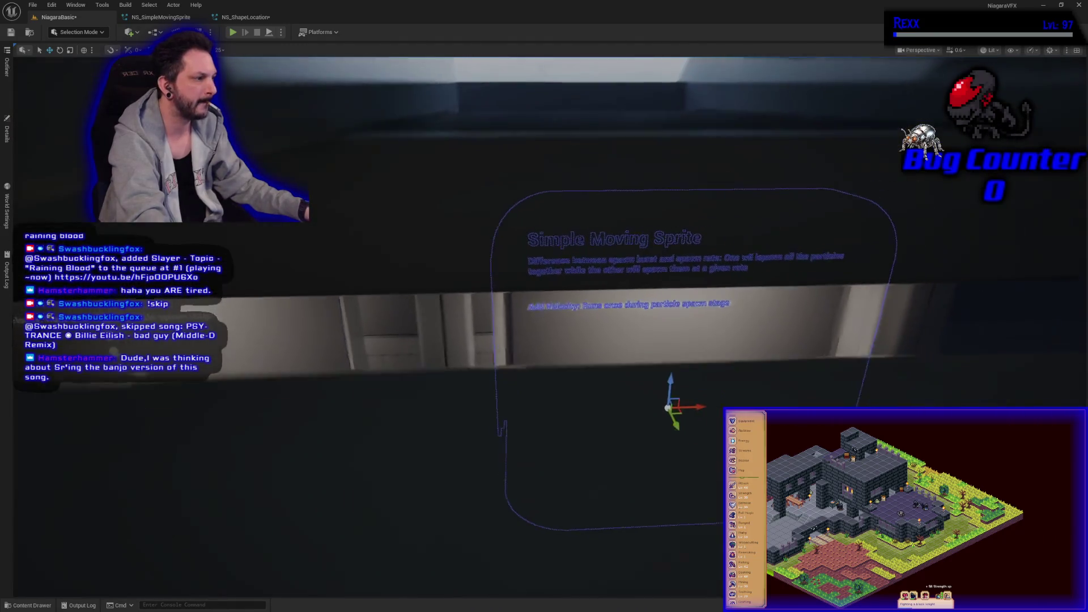
key("ctrl+shift+s")
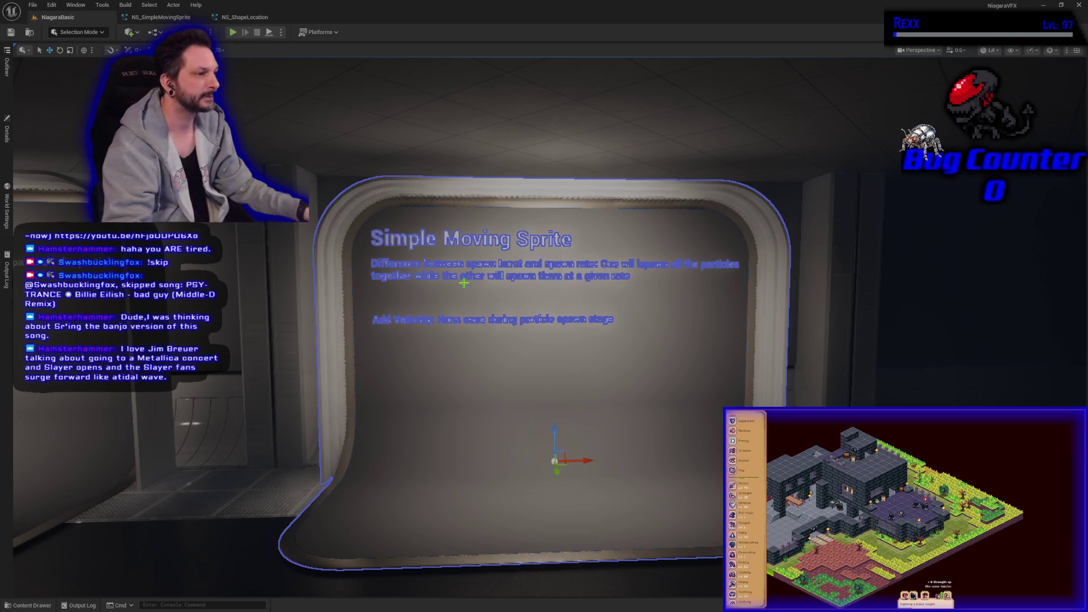
left_click(7, 131)
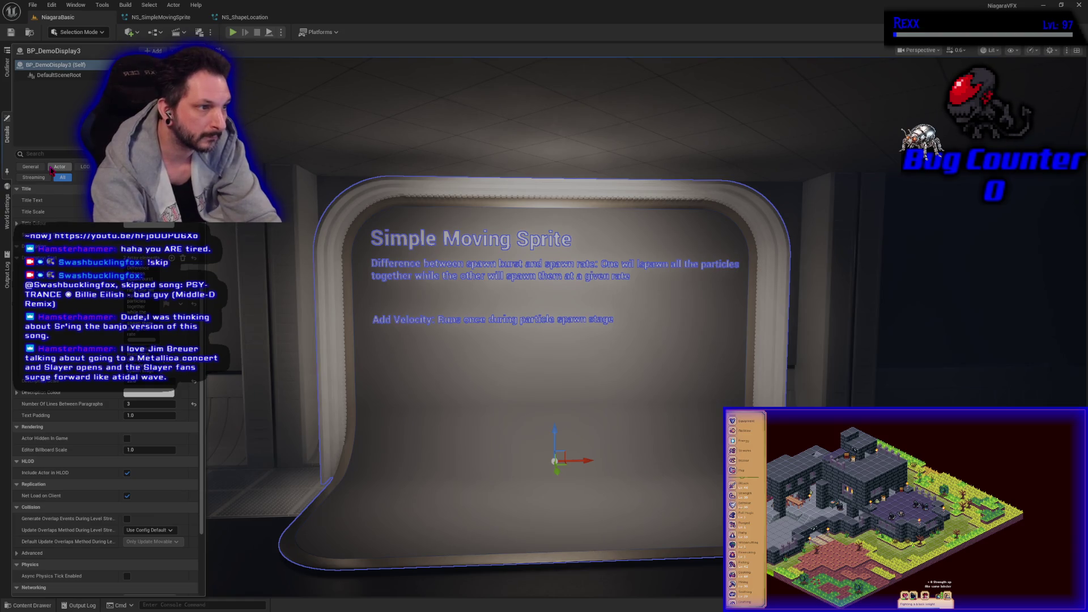
Confirm 'Shape Location' as the demo display sign's title and save the level
key("Return")
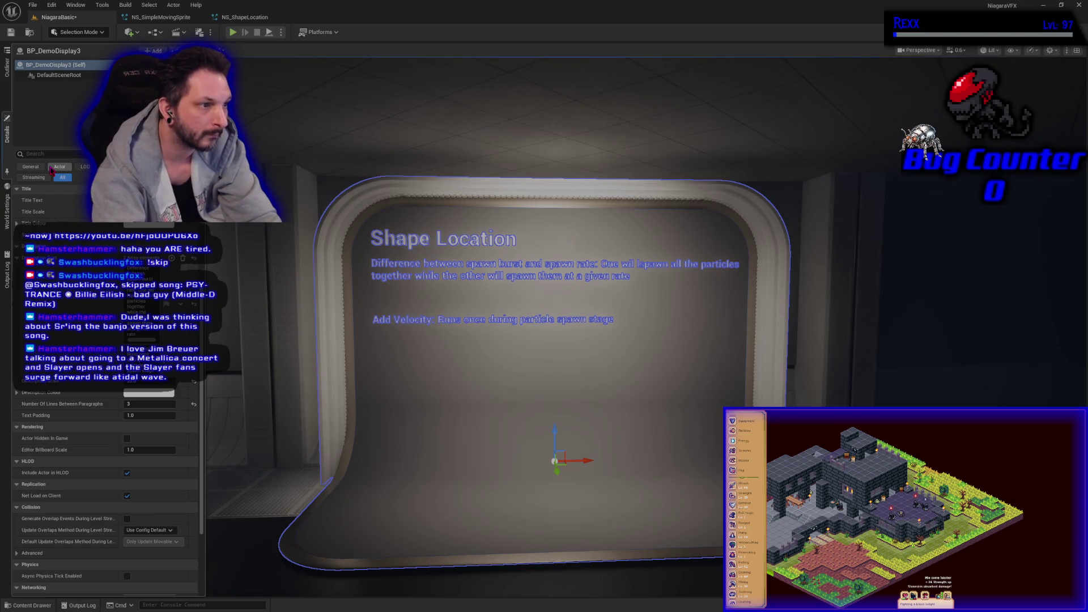
key("ctrl+s")
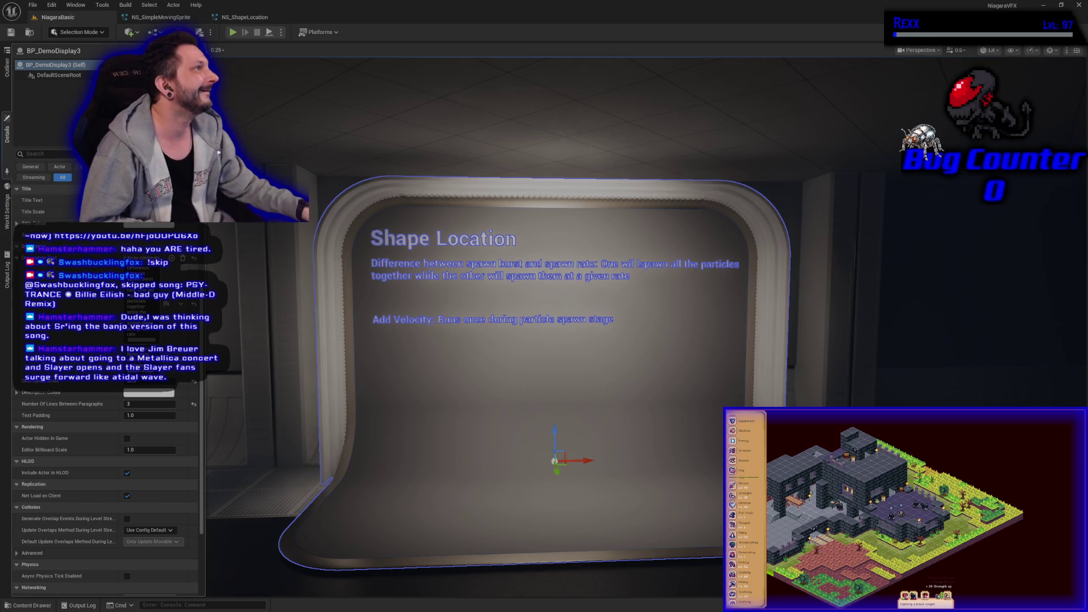
scroll(105, 453, "down", 4)
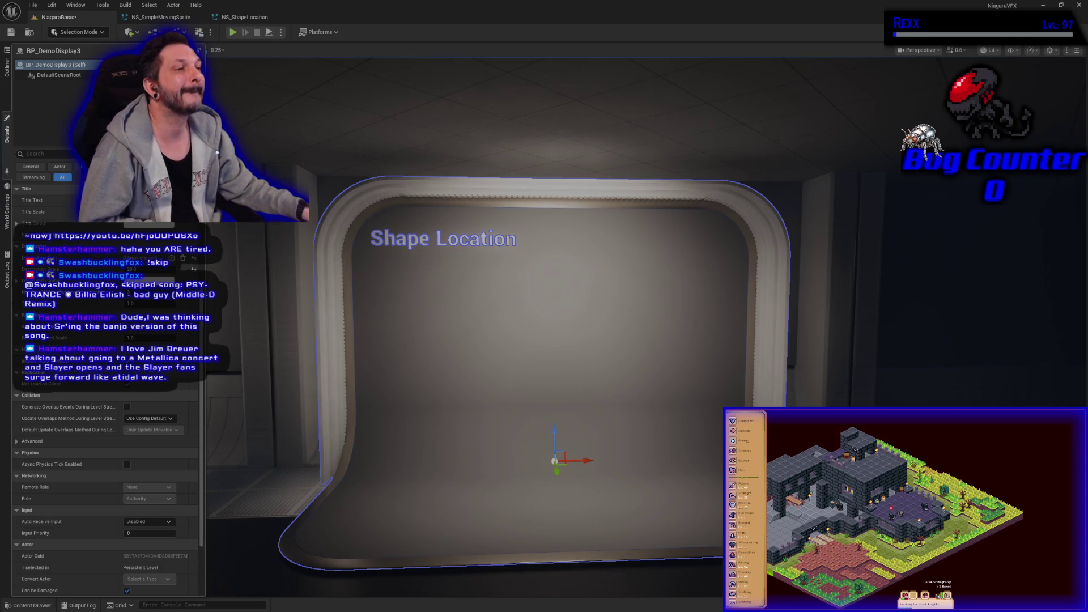
left_click(164, 18)
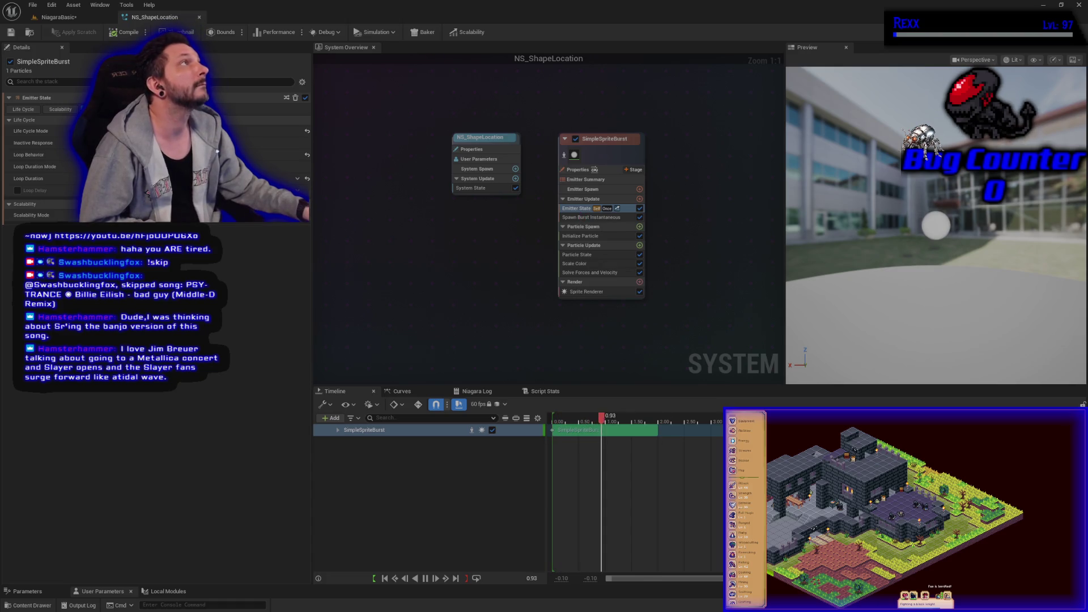
Set the emitter's Loop Behavior to Infinite and save the system
left_click(170, 155)
left_click(169, 166)
left_click(12, 32)
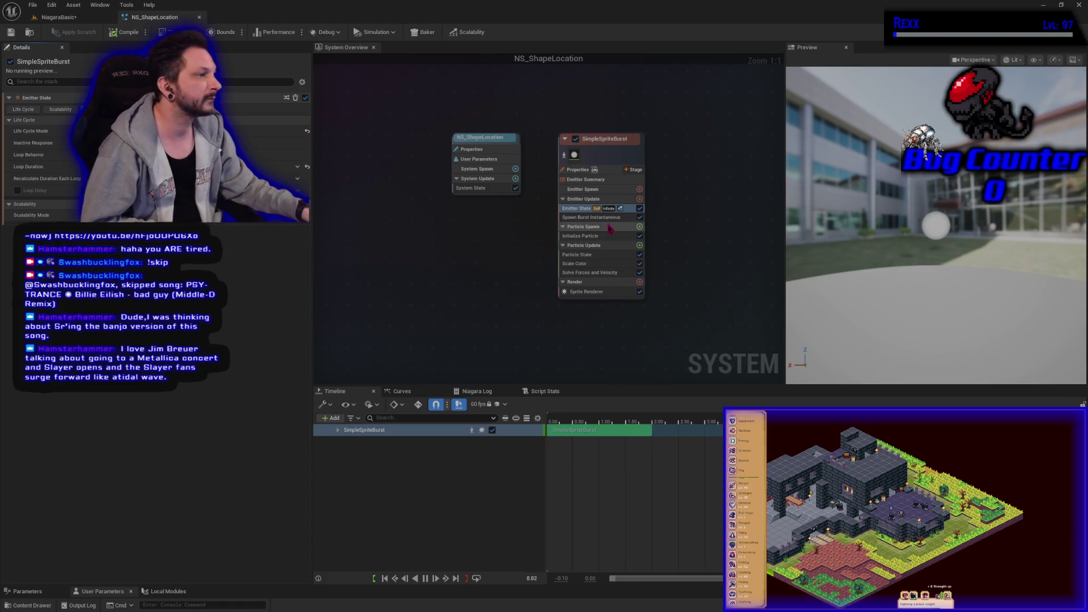
Replace Spawn Burst Instantaneous with a Spawn Rate module under Emitter Update
left_click(586, 217)
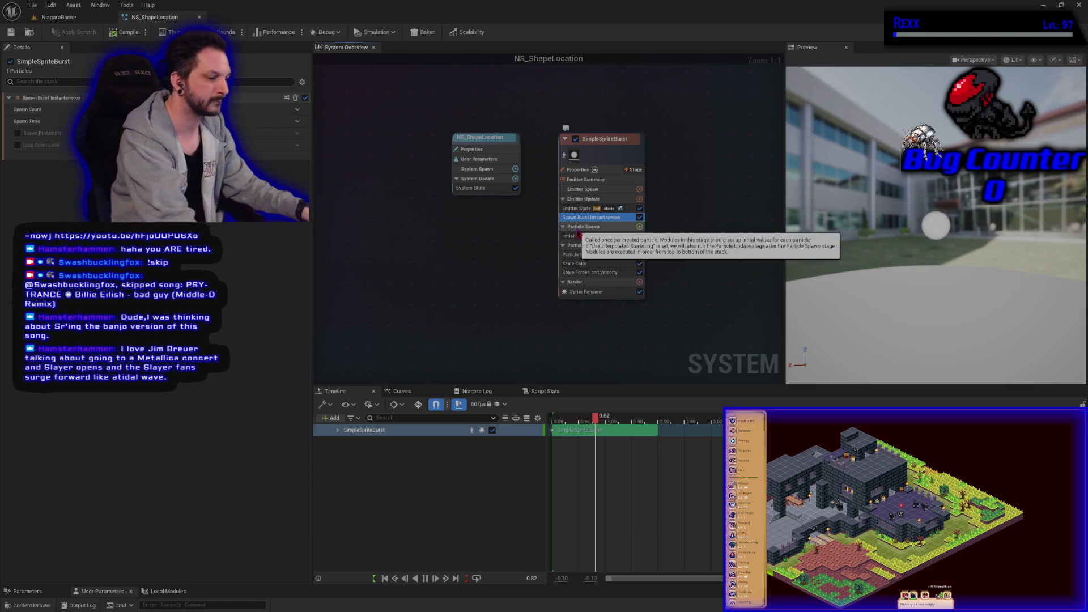
key("Delete")
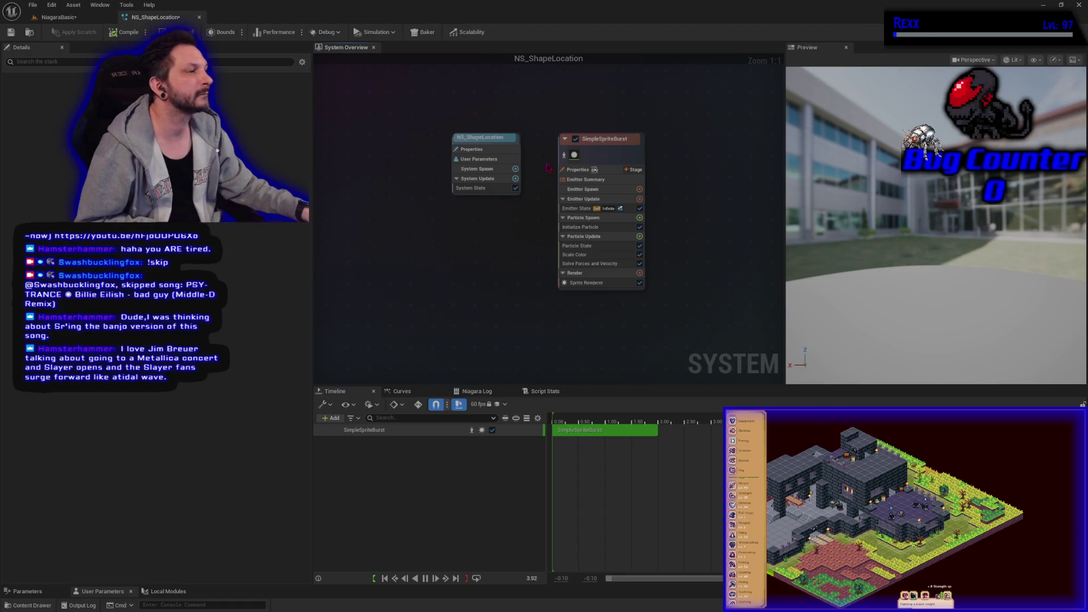
left_click(639, 199)
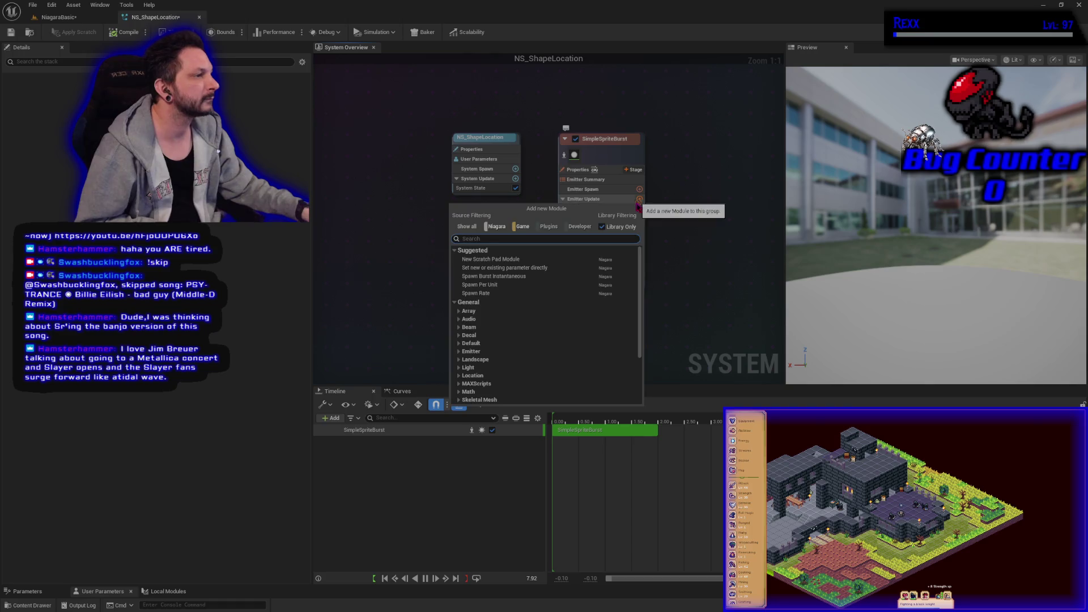
type("spawn rate")
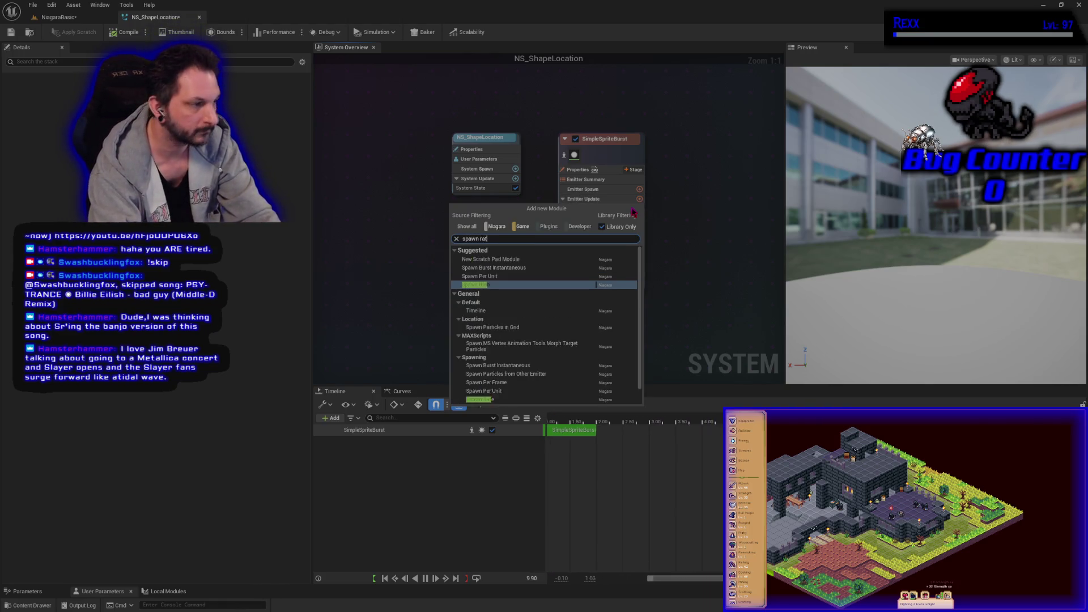
key("Return")
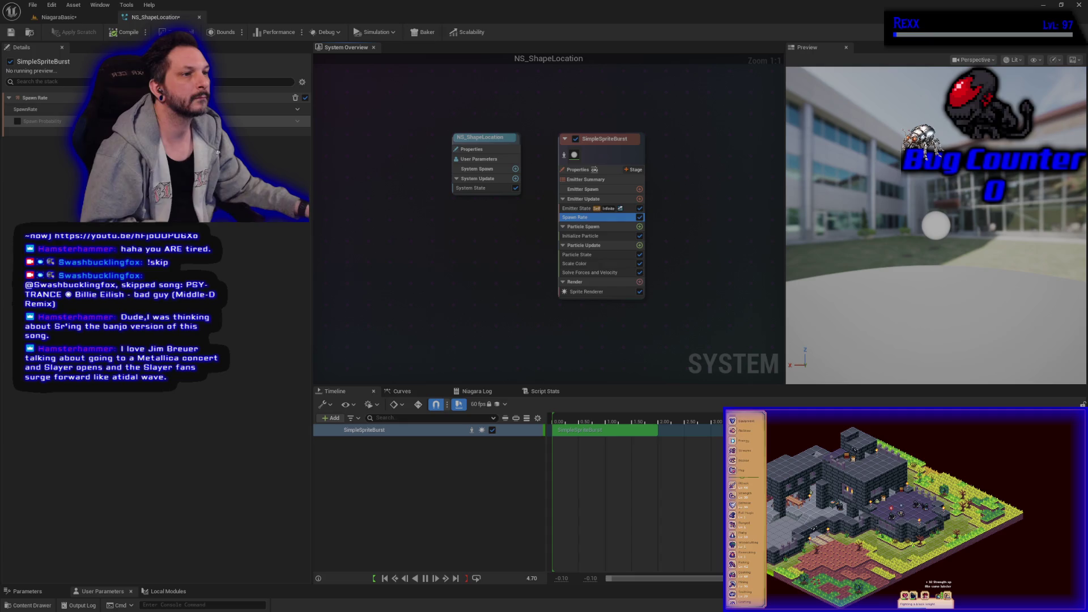
left_click(216, 154)
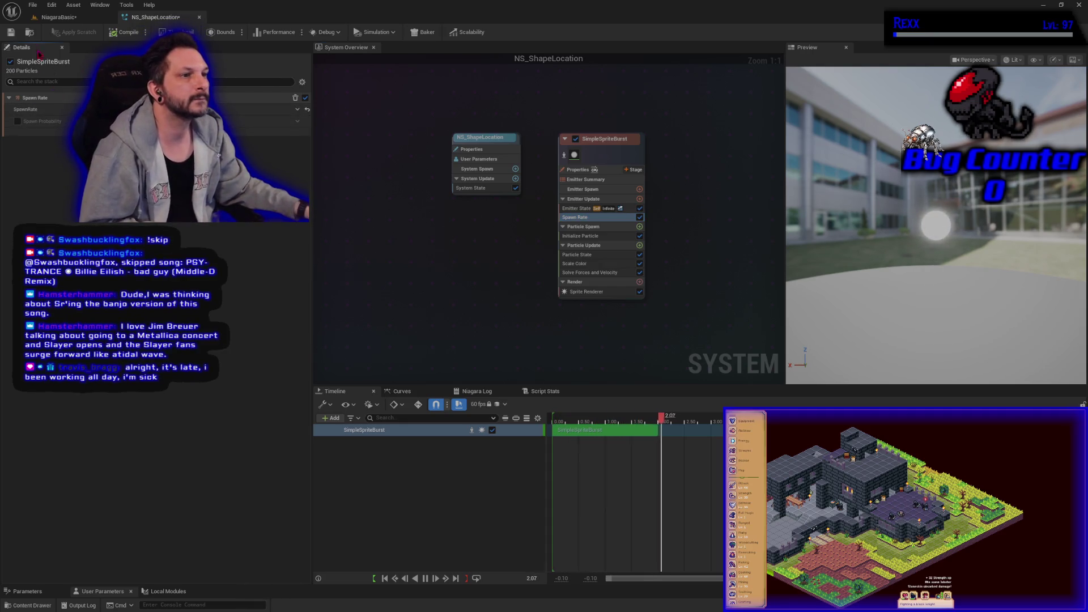
Save NS_ShapeLocation and add an Add Velocity module under Particle Spawn
left_click(10, 32)
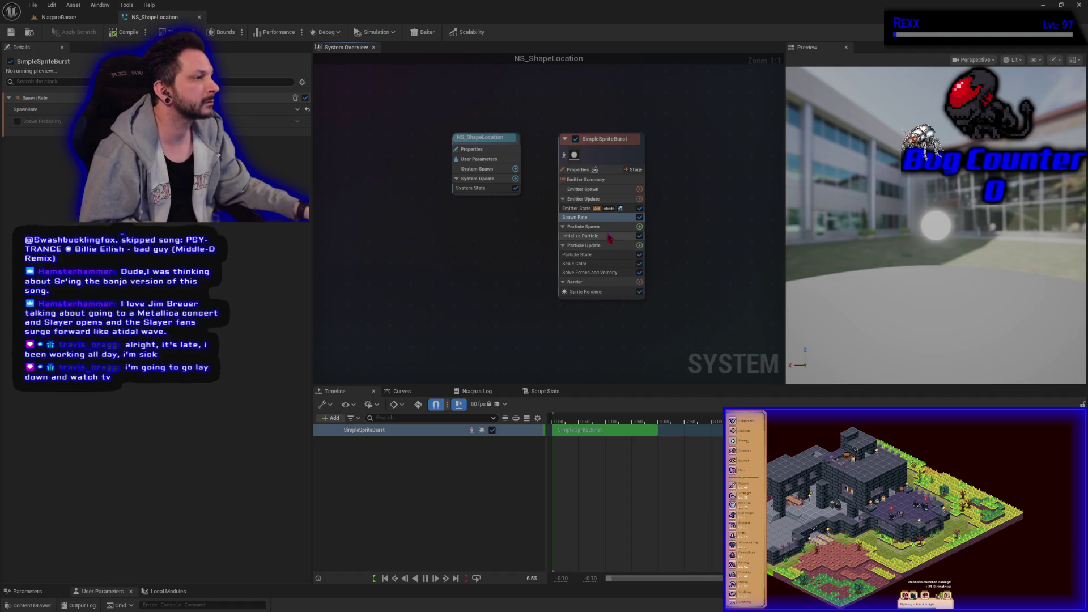
left_click(581, 236)
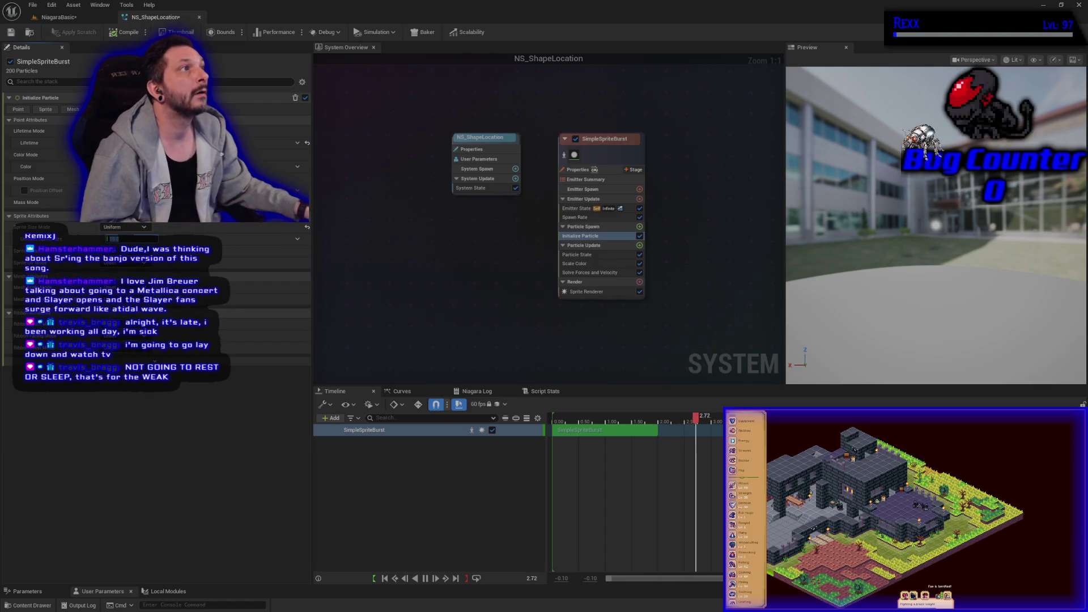
left_click(639, 226)
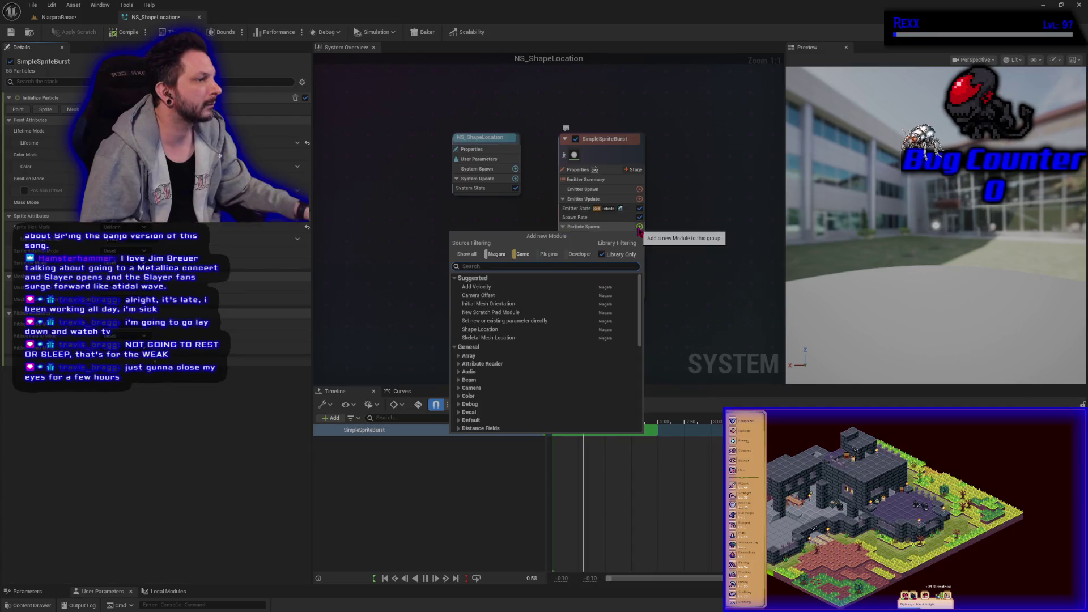
left_click(521, 288)
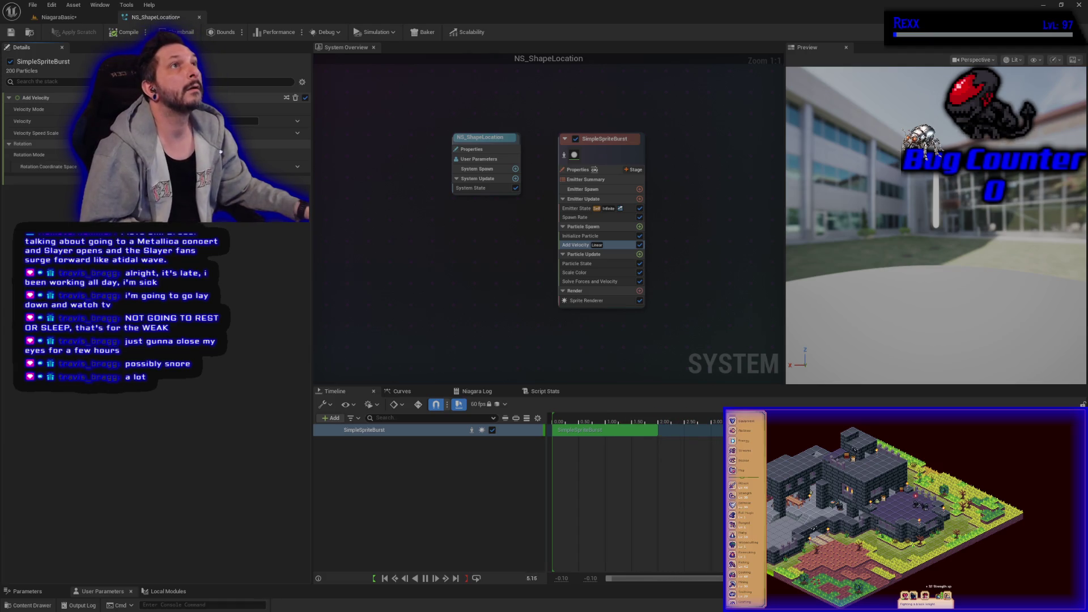
left_click(639, 226)
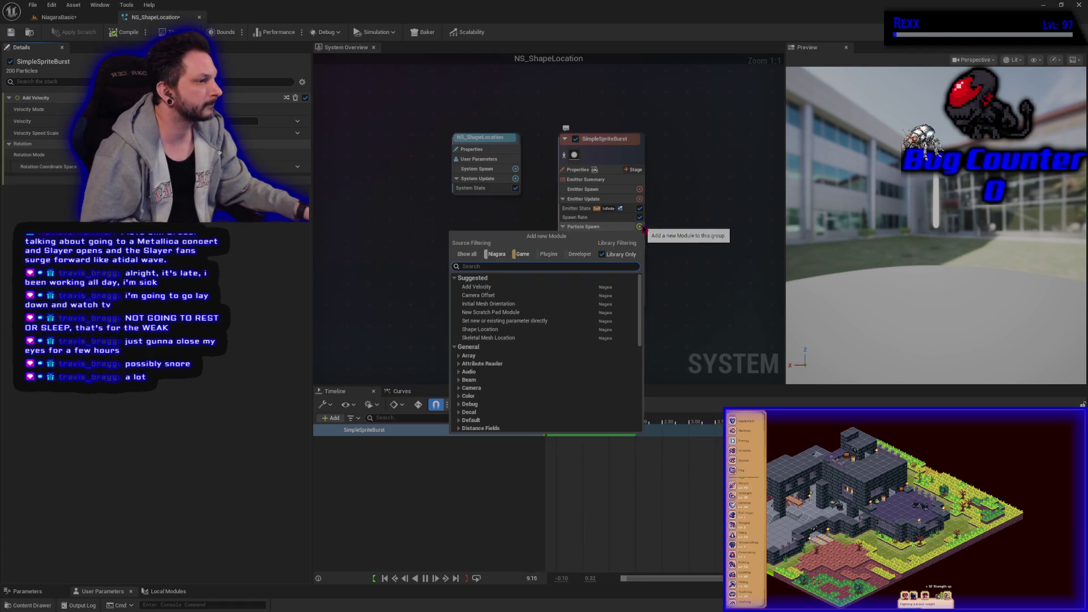
Add a sphere Shape Location module, drag its Sphere Radius smaller, and disable Add Velocity
left_click(507, 331)
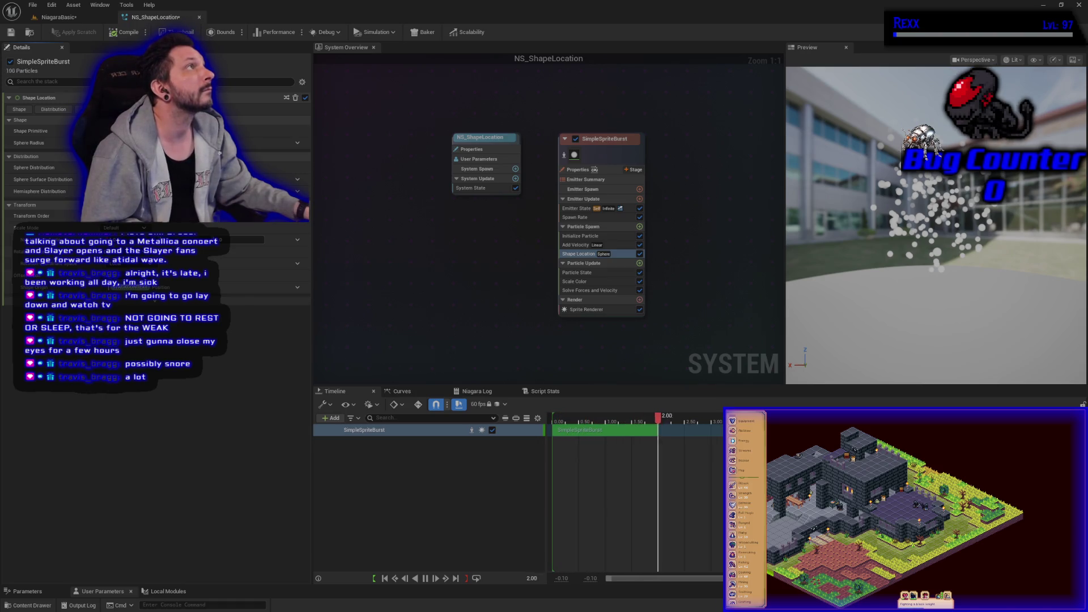
left_click_drag(238, 143, 209, 142)
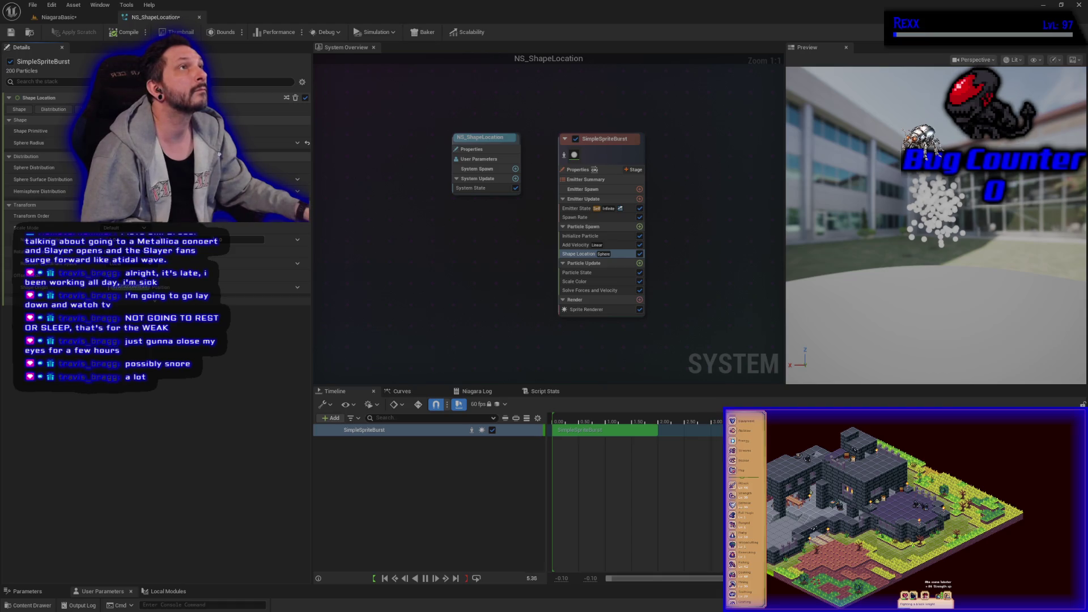
left_click(639, 244)
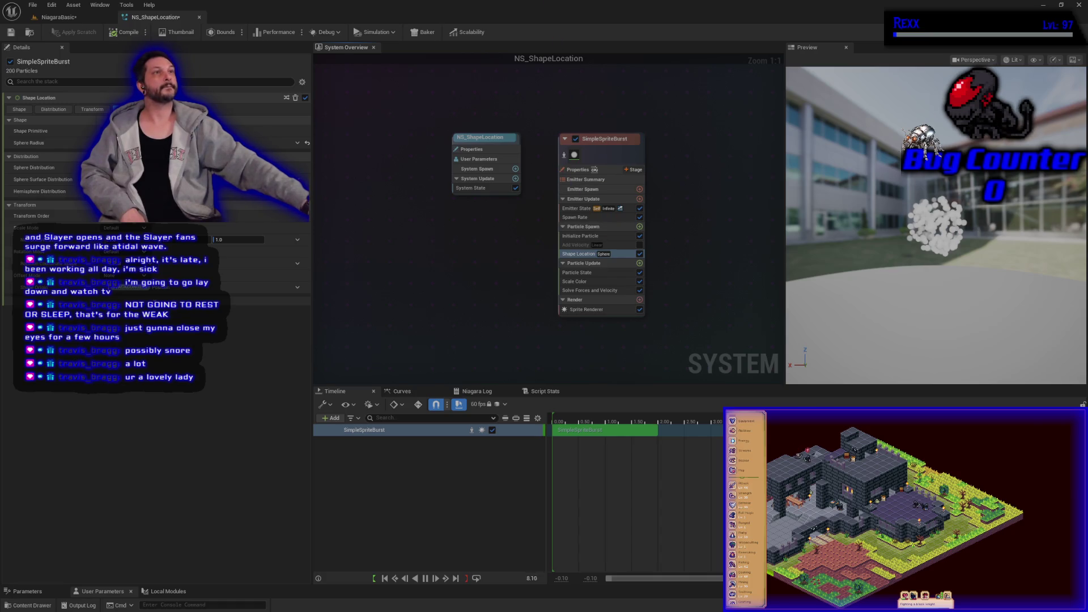
left_click(640, 245)
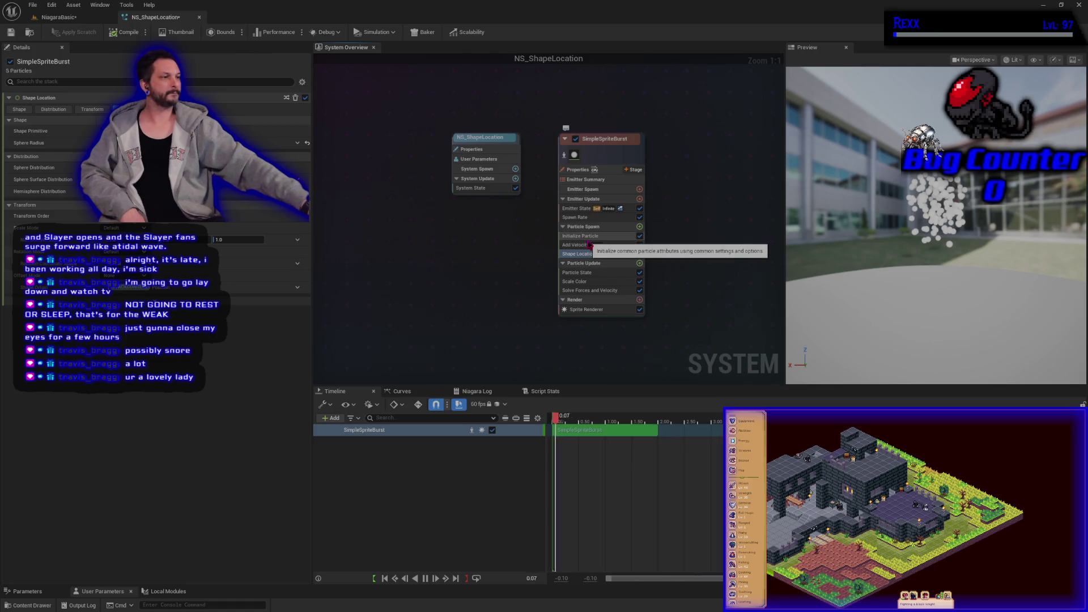
Review Initialize Particle, Particle Spawn and Shape Location settings, then change Shape Primitive toward Torus
left_click(572, 236)
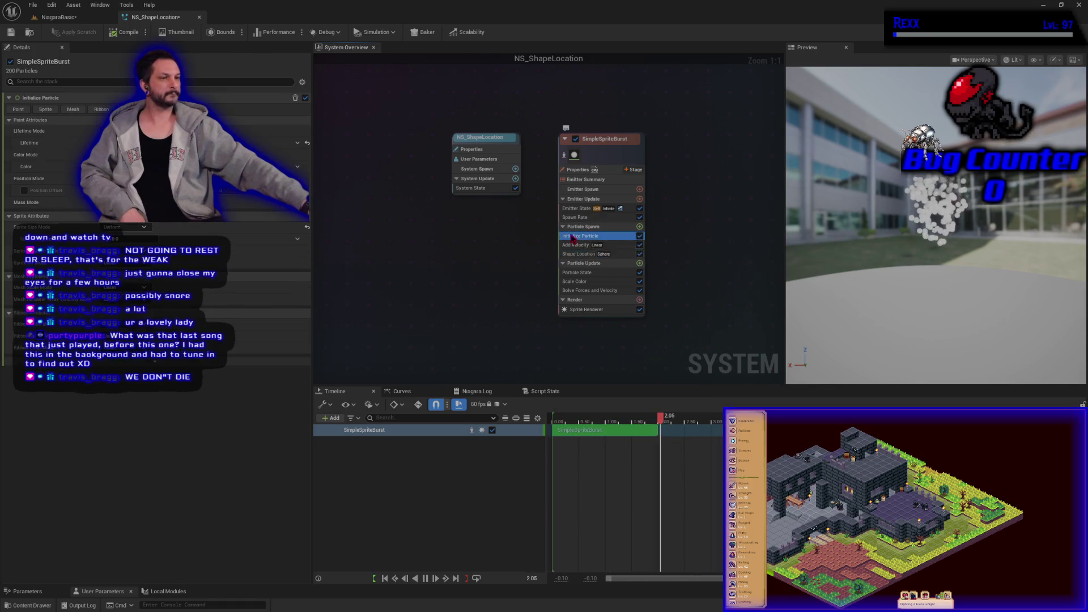
left_click(582, 228)
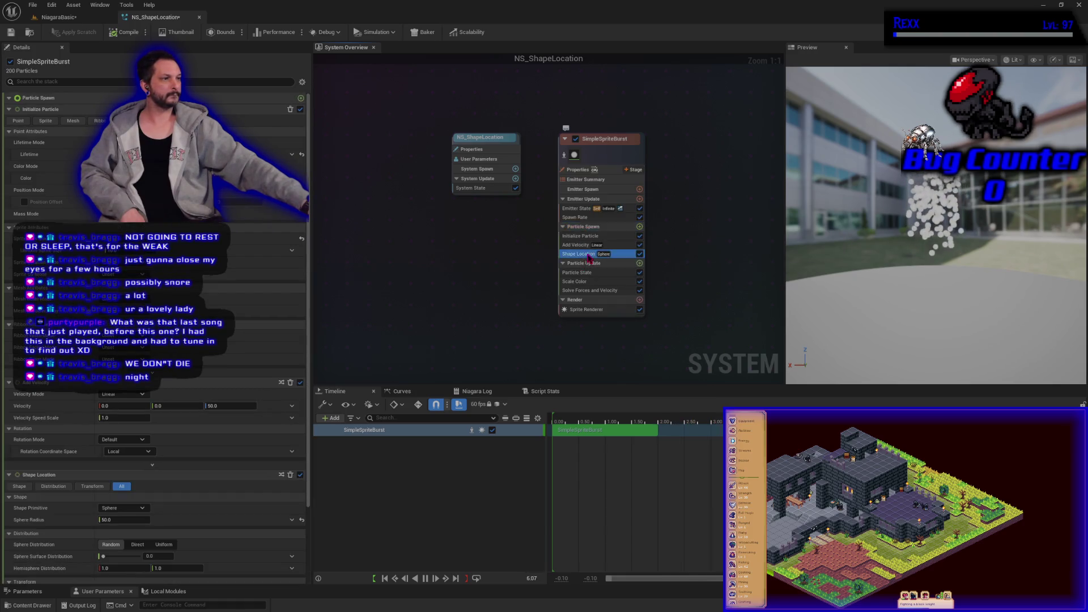
left_click(589, 256)
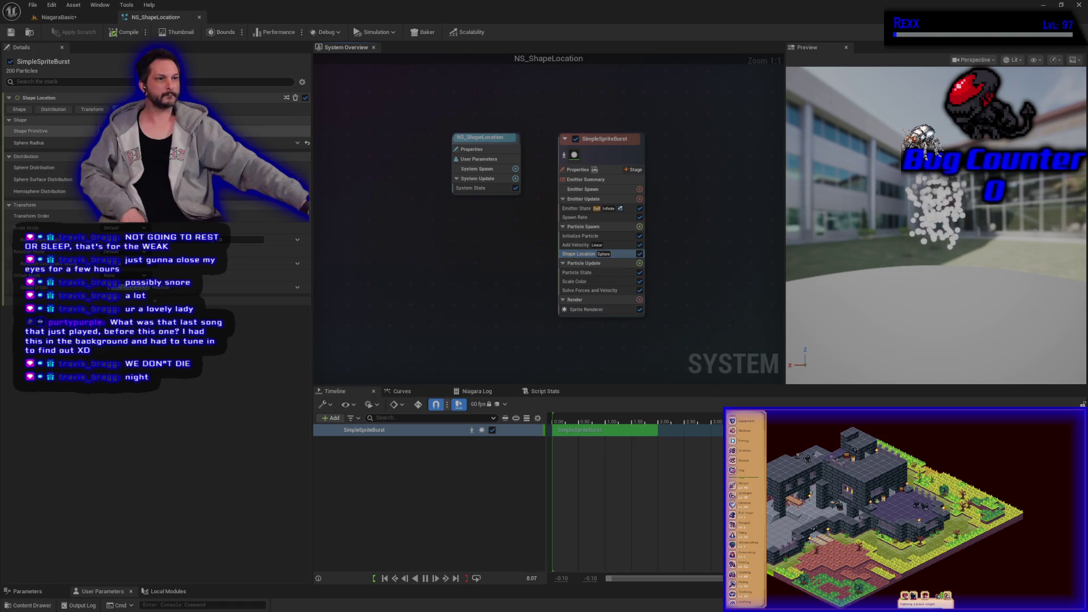
left_click(142, 131)
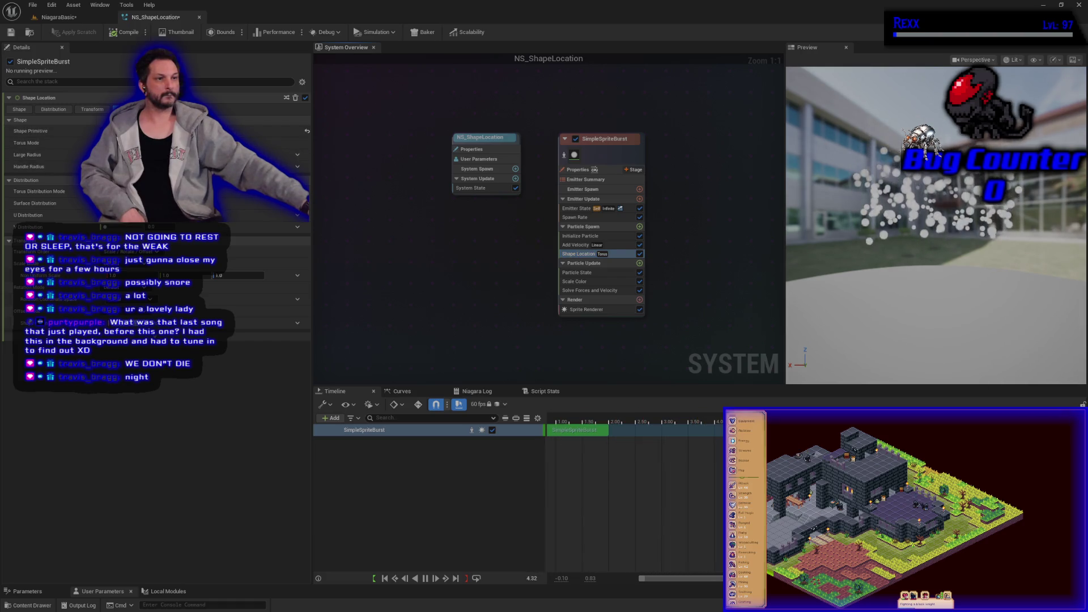
Cycle the Shape Location primitive through Ring/Disc, Cone, Cylinder and Torus, ending on Sphere
left_click(142, 164)
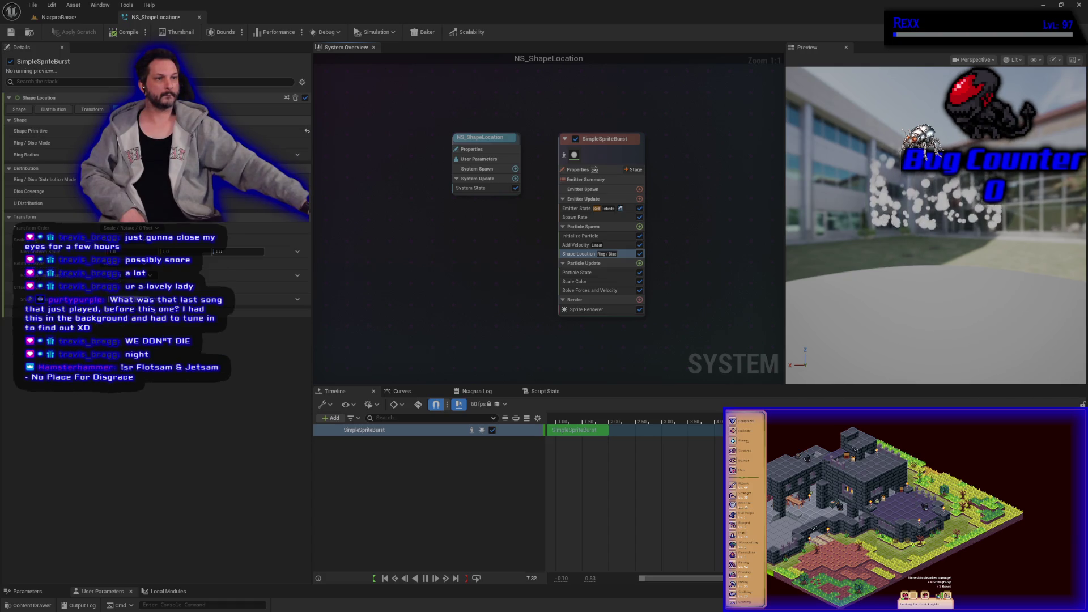
left_click(192, 153)
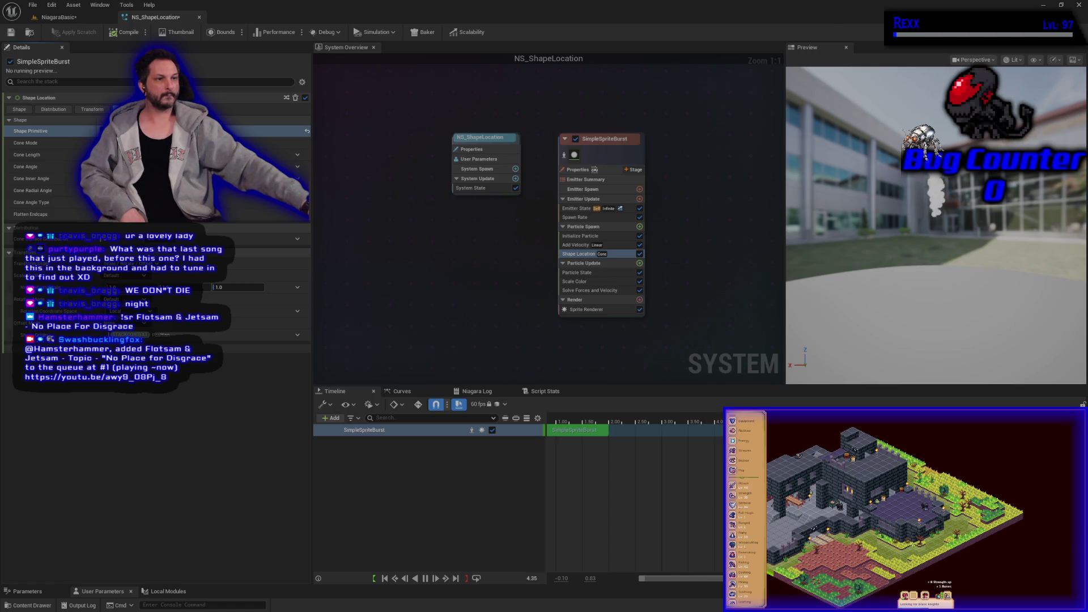
left_click(193, 148)
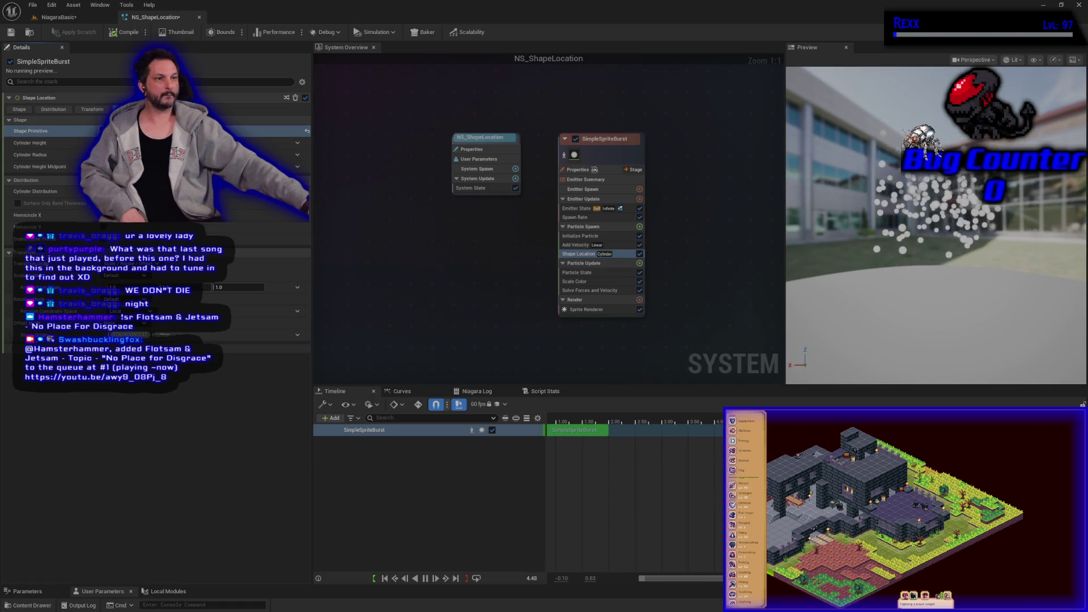
left_click(193, 164)
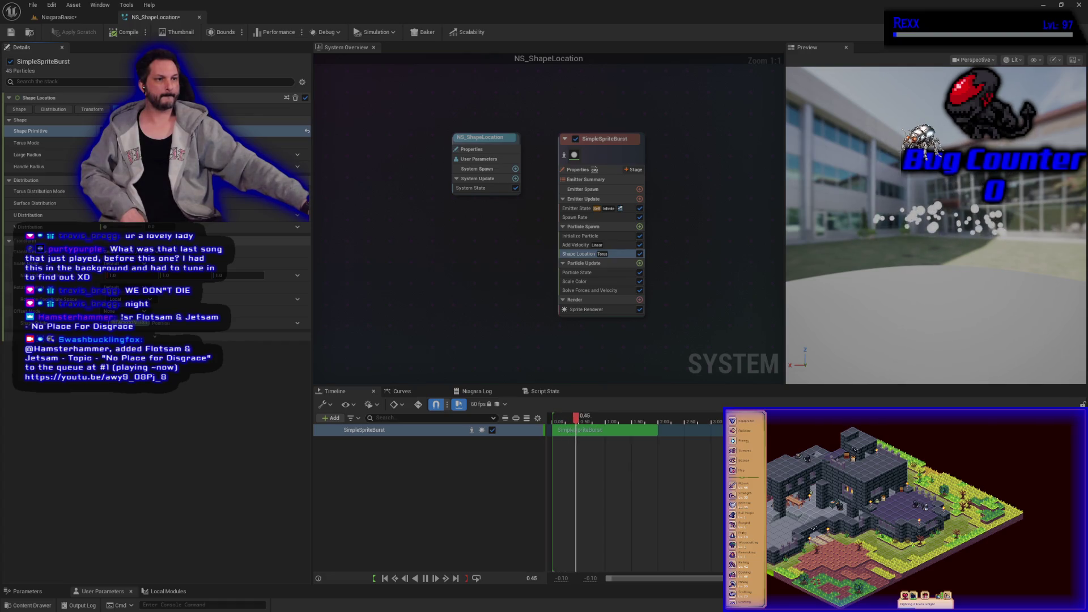
left_click(170, 176)
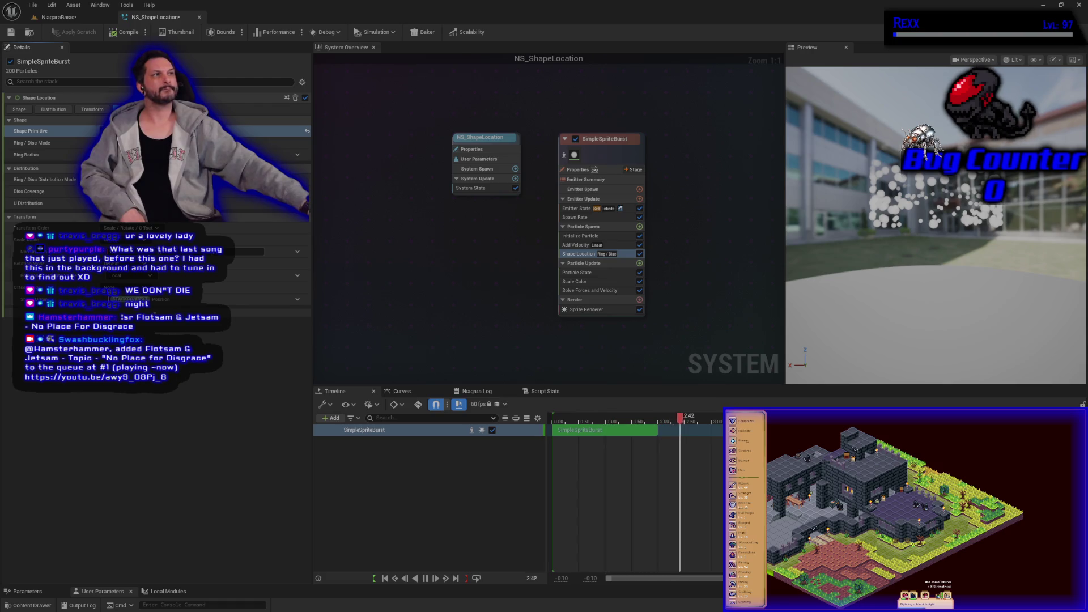
left_click(255, 109)
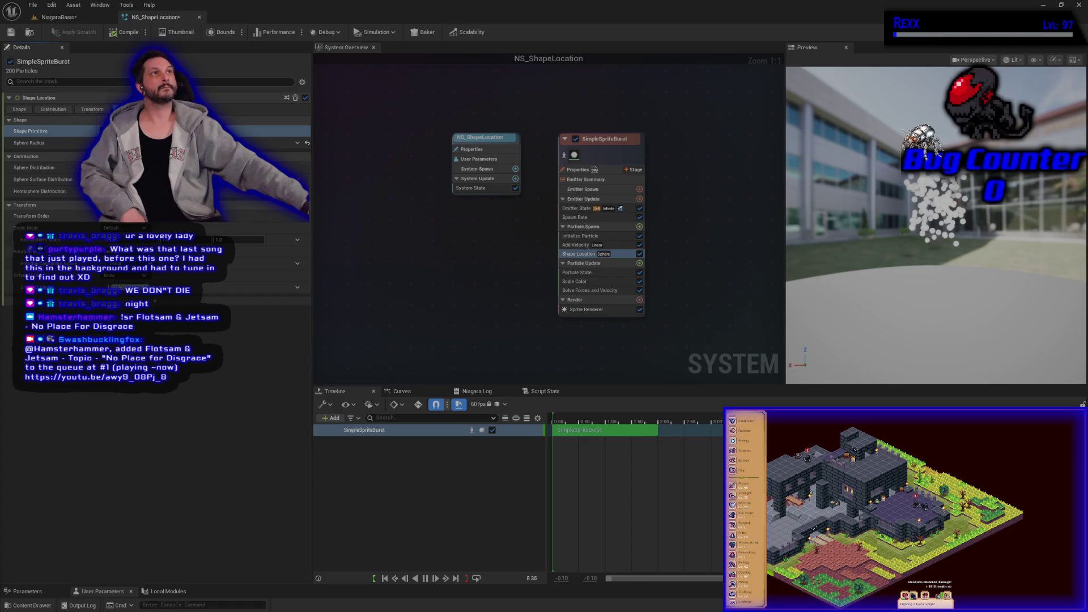
Disable Add Velocity and switch the Shape Location primitive back to Torus
left_click(640, 245)
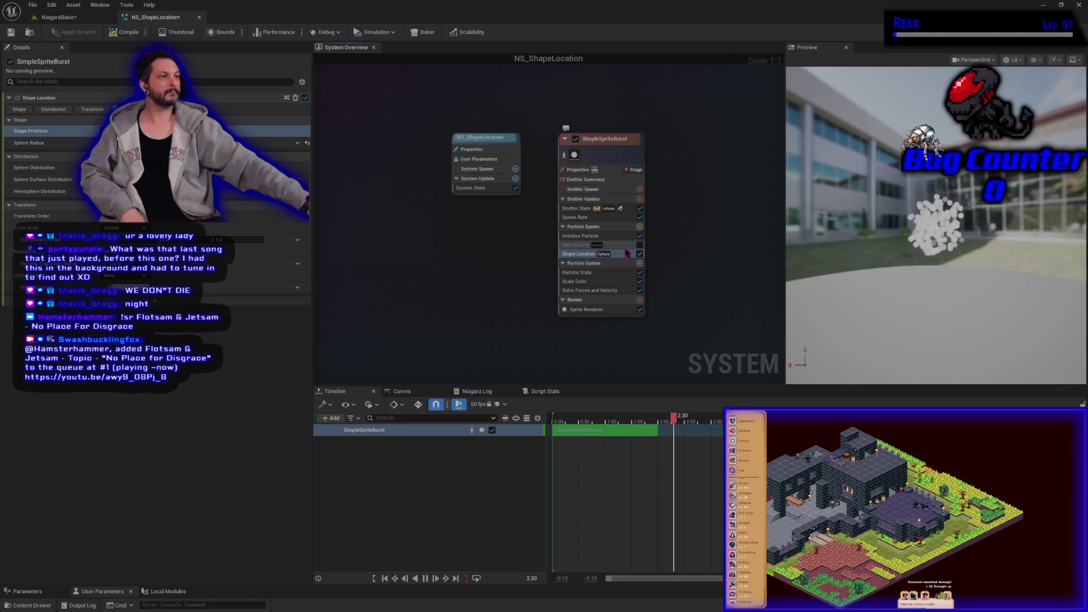
left_click(576, 256)
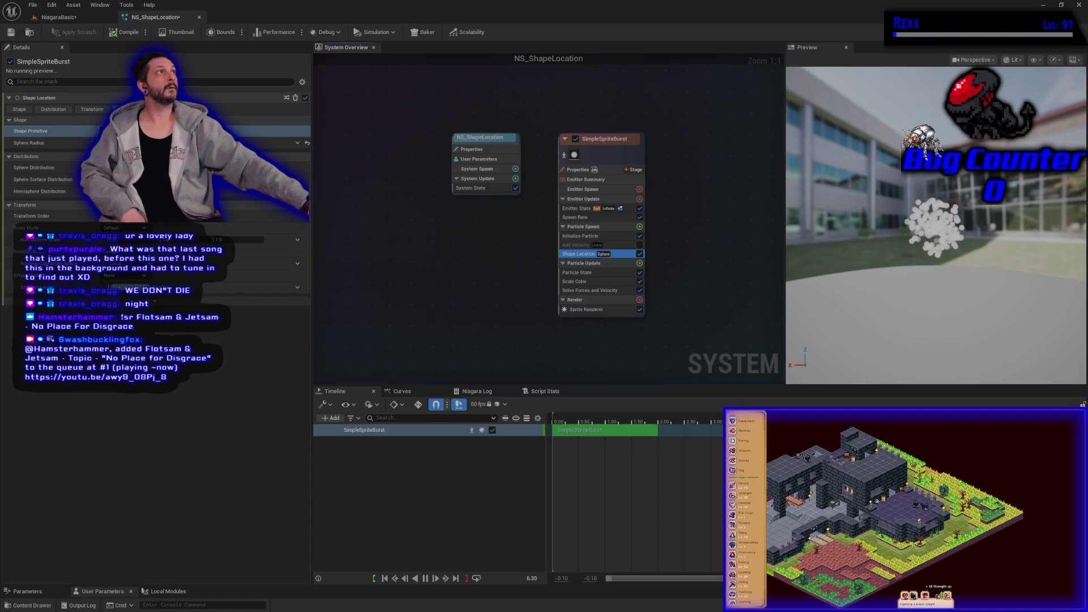
left_click(267, 141)
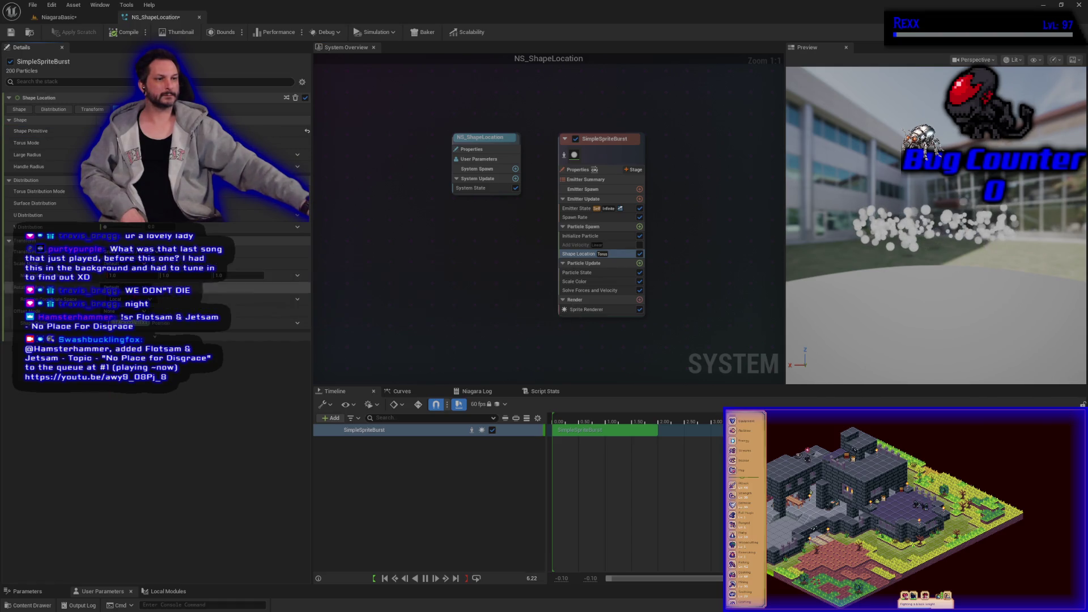
Change the shape's Transform rotation mode, enter a rotation of 1, and save the system
left_click(136, 287)
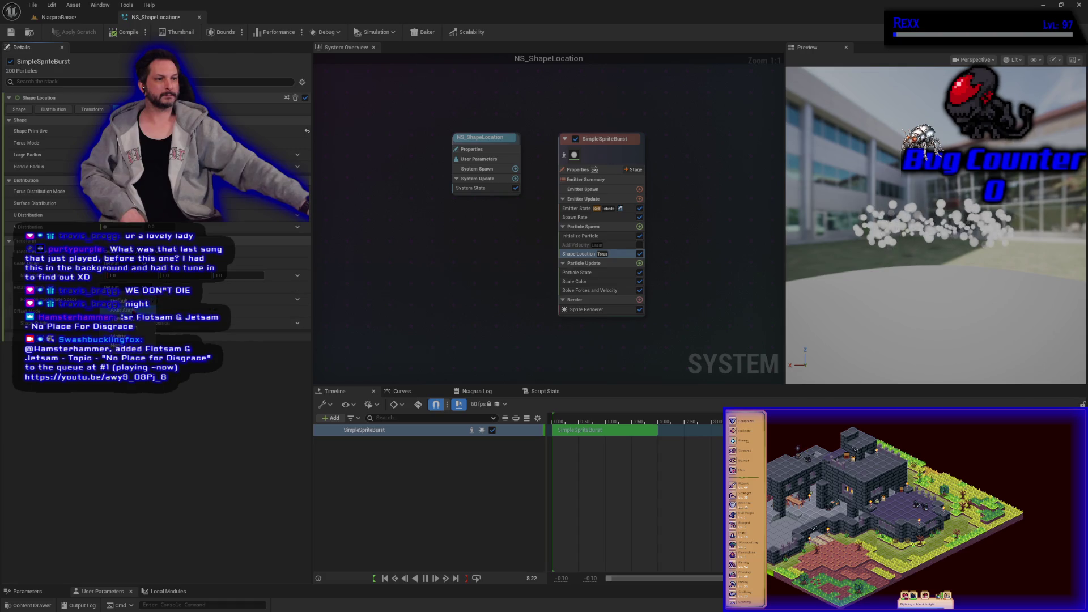
left_click(115, 394)
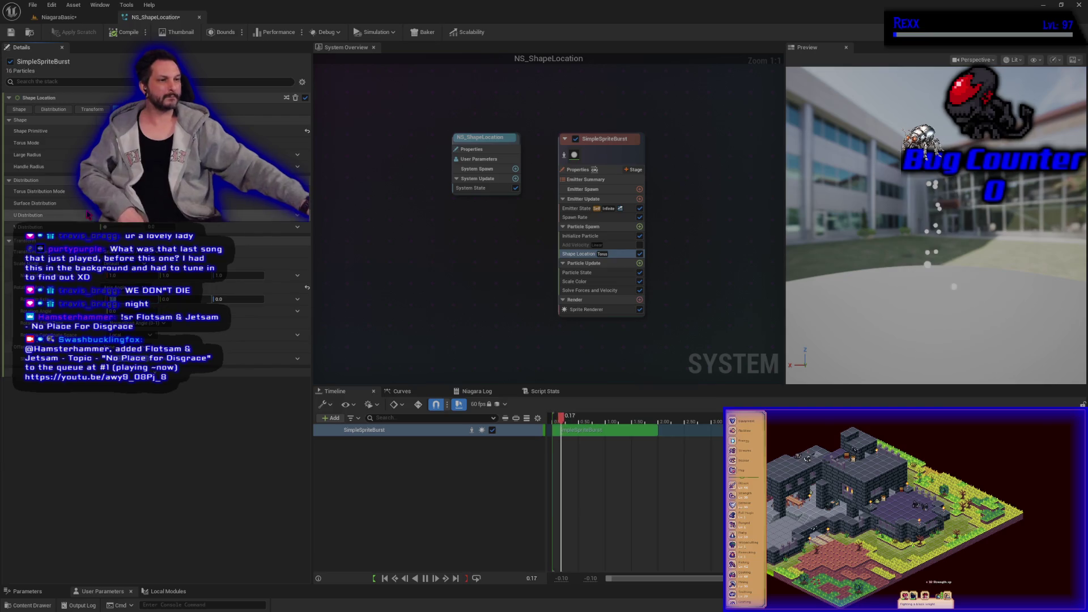
type("1")
key("Return")
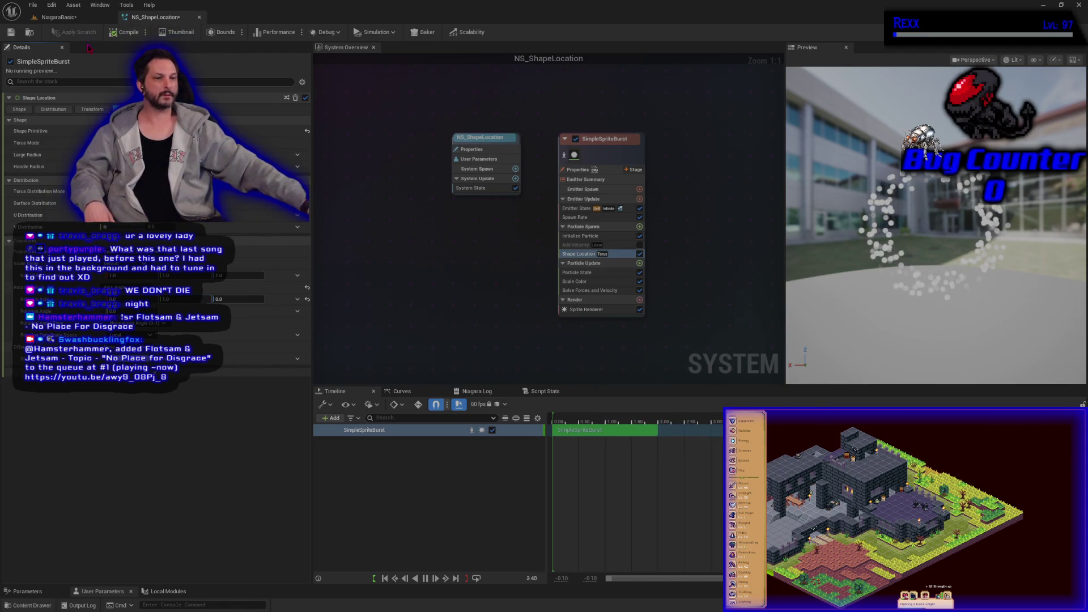
left_click(10, 32)
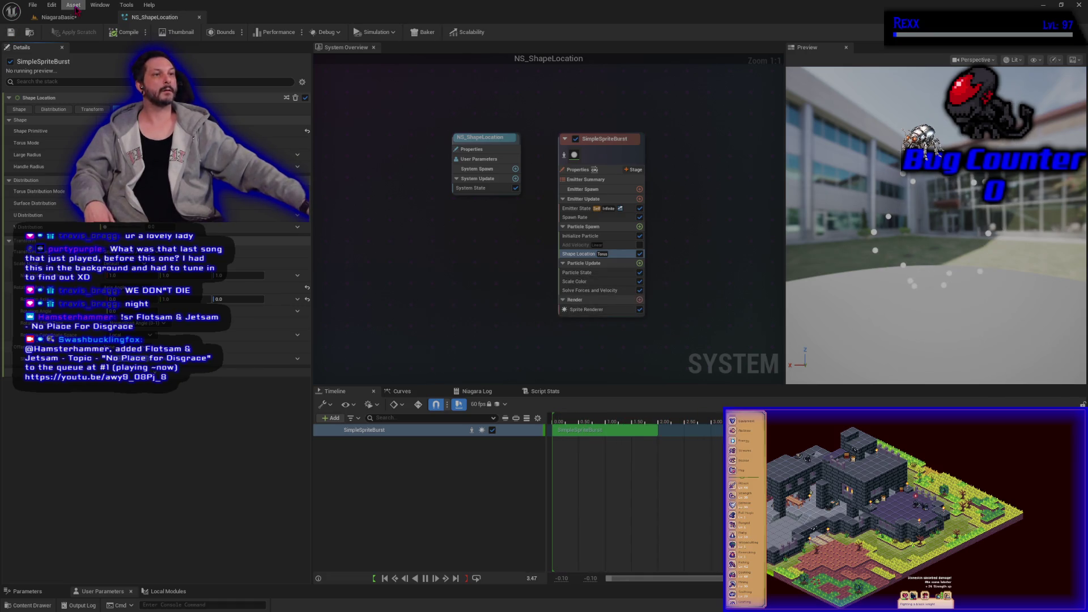
left_click(62, 17)
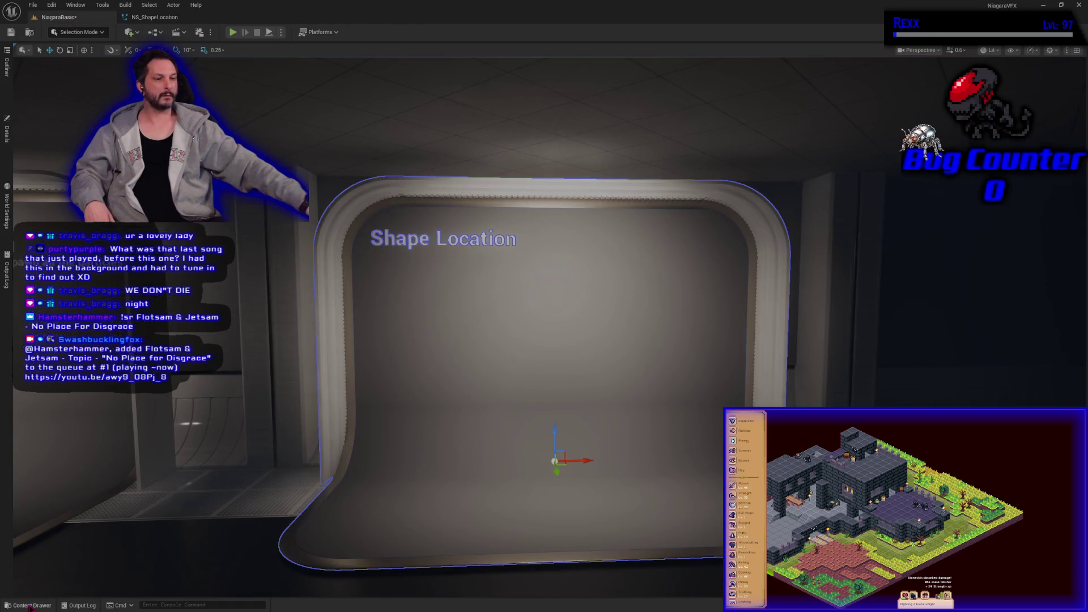
Place NS_ShapeLocation from the Content Drawer in front of the wall and save the level
left_click(31, 606)
mouse_move(122, 452)
left_mouse_down()
mouse_move(175, 408)
mouse_move(499, 396)
mouse_move(568, 313)
left_mouse_up()
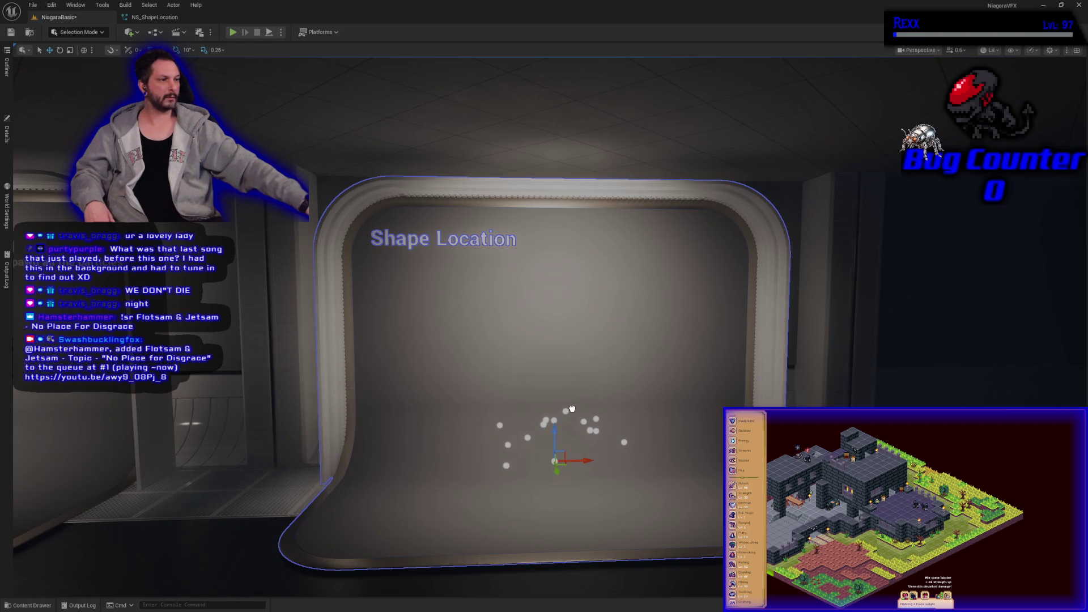
left_click_drag(571, 409, 572, 413)
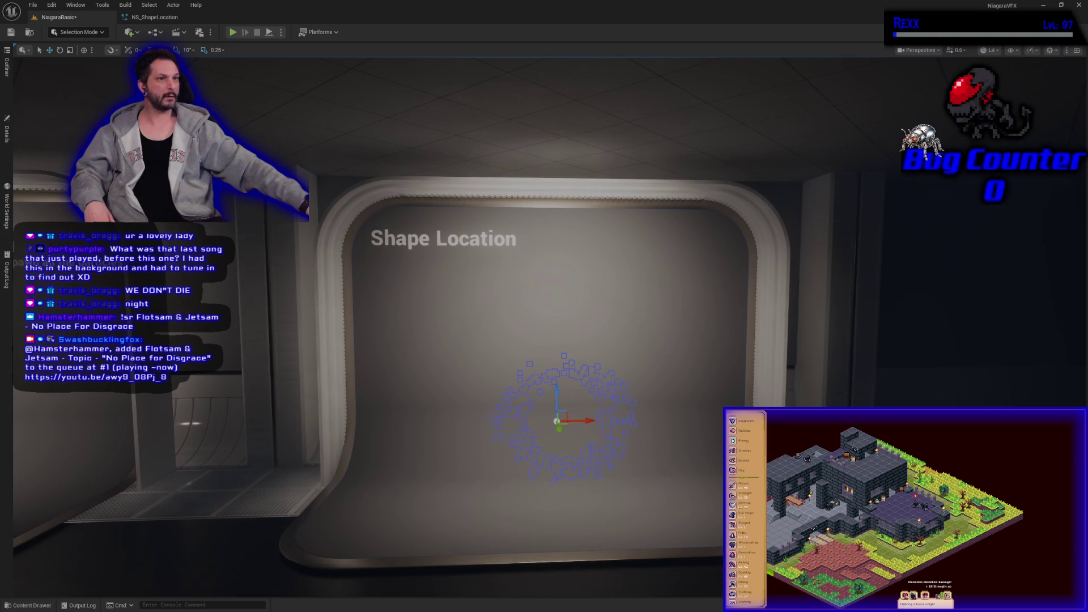
left_click(11, 32)
Re-enable the Shape Location module in NS_ShapeLocation to restart its preview
left_click(432, 504)
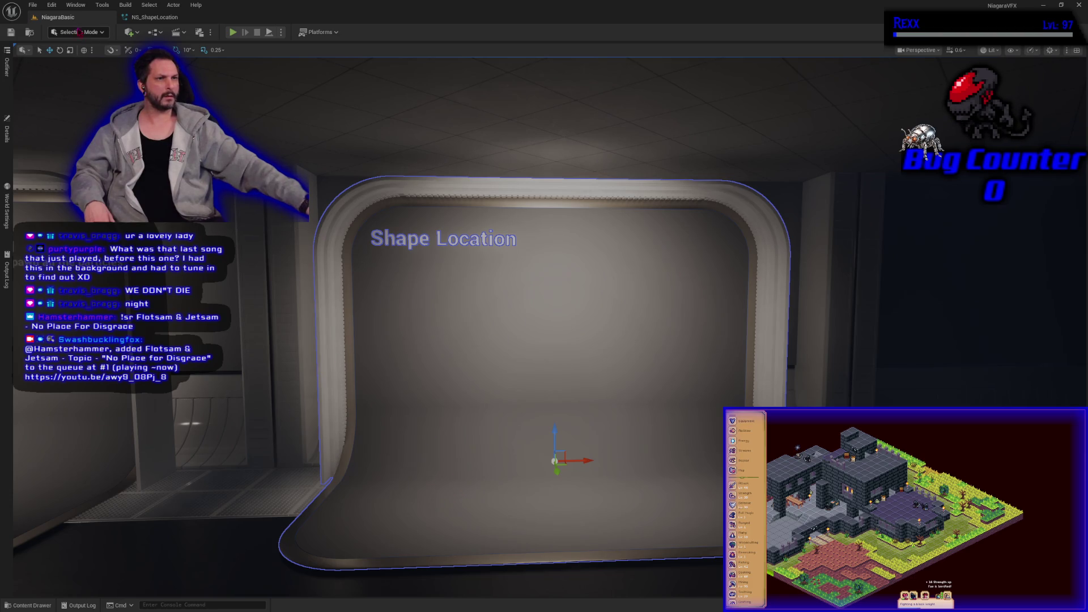
left_click(145, 18)
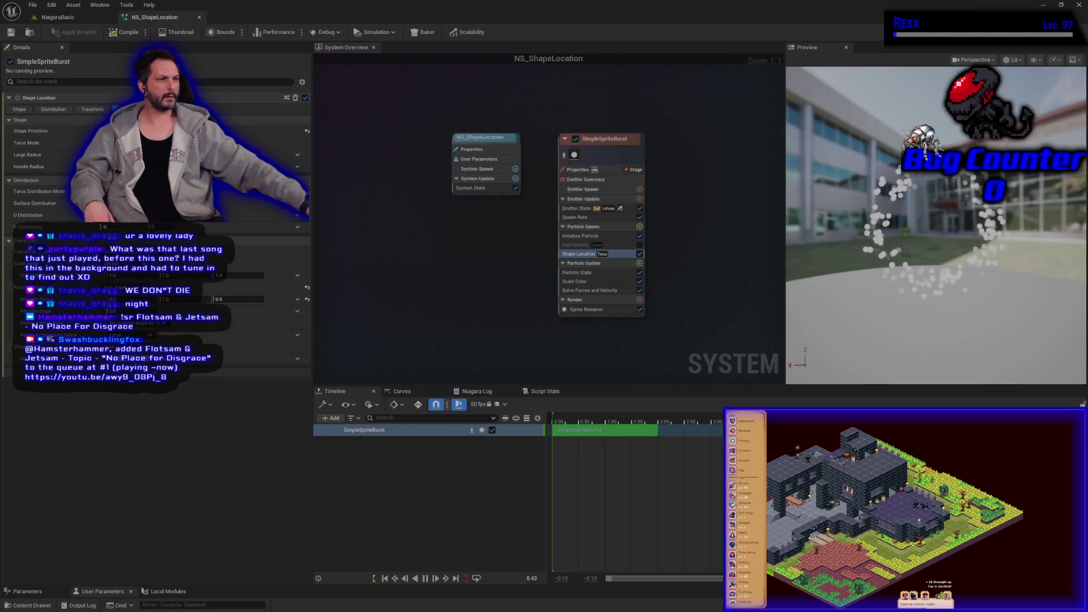
left_click(640, 254)
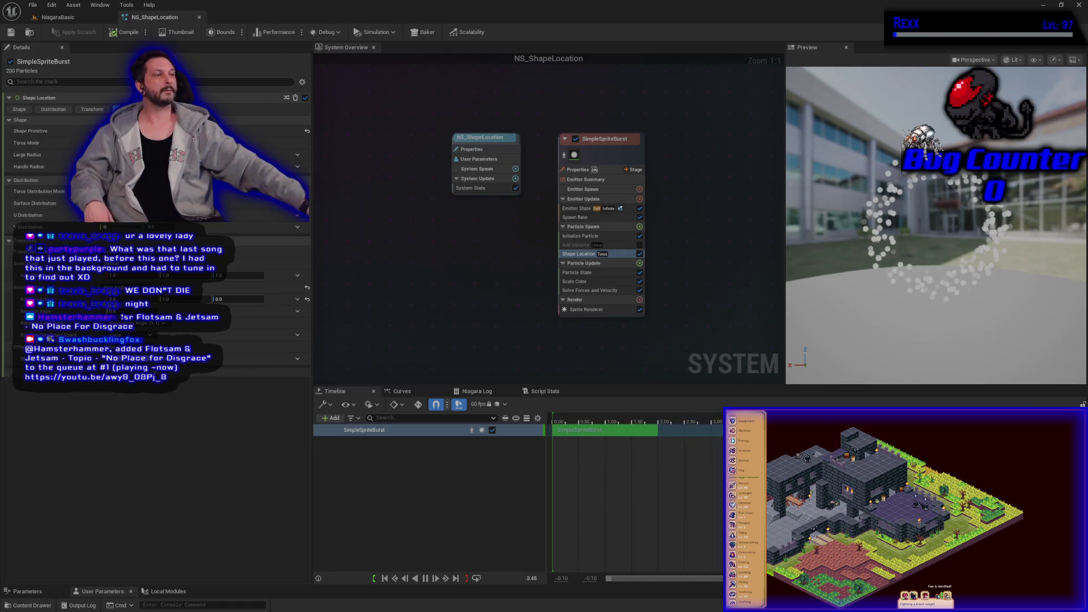
left_click(55, 20)
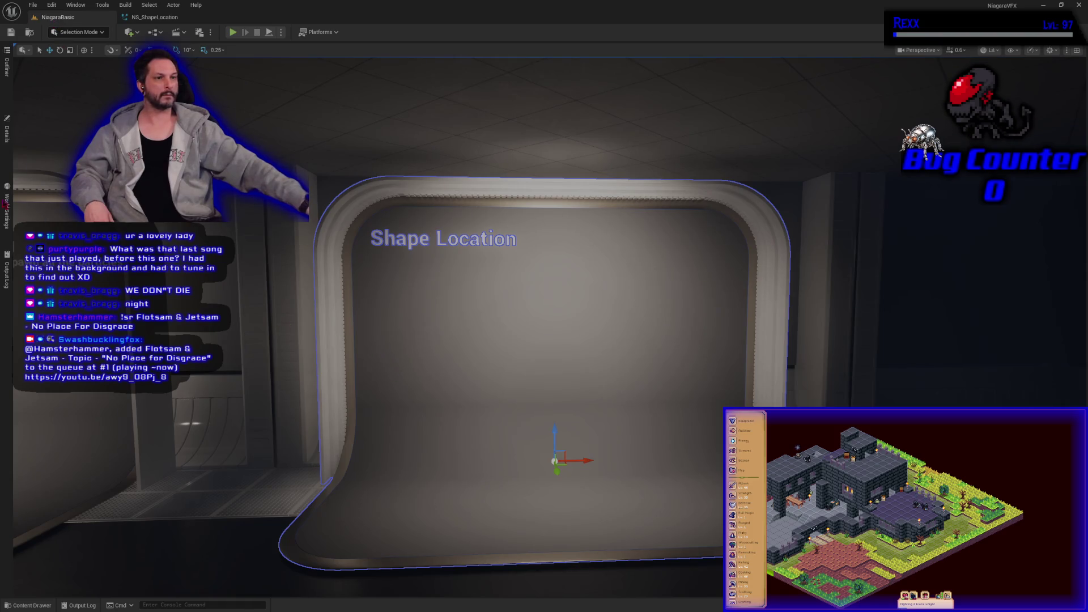
Select the NS_ShapeLocation actor in the Outliner, raise it on Z, and frame it
left_click(8, 215)
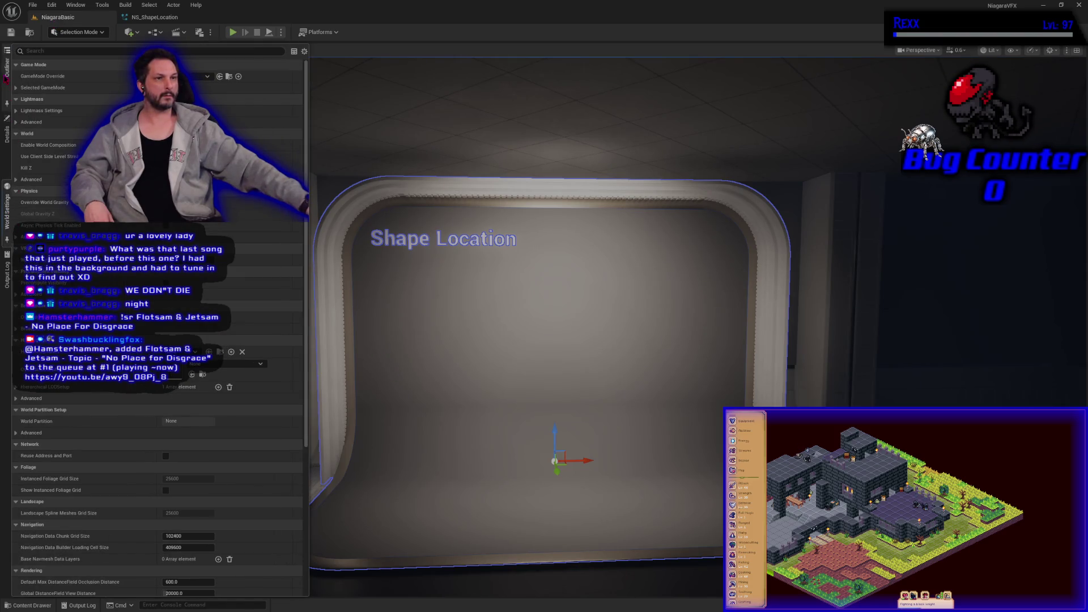
left_click(7, 67)
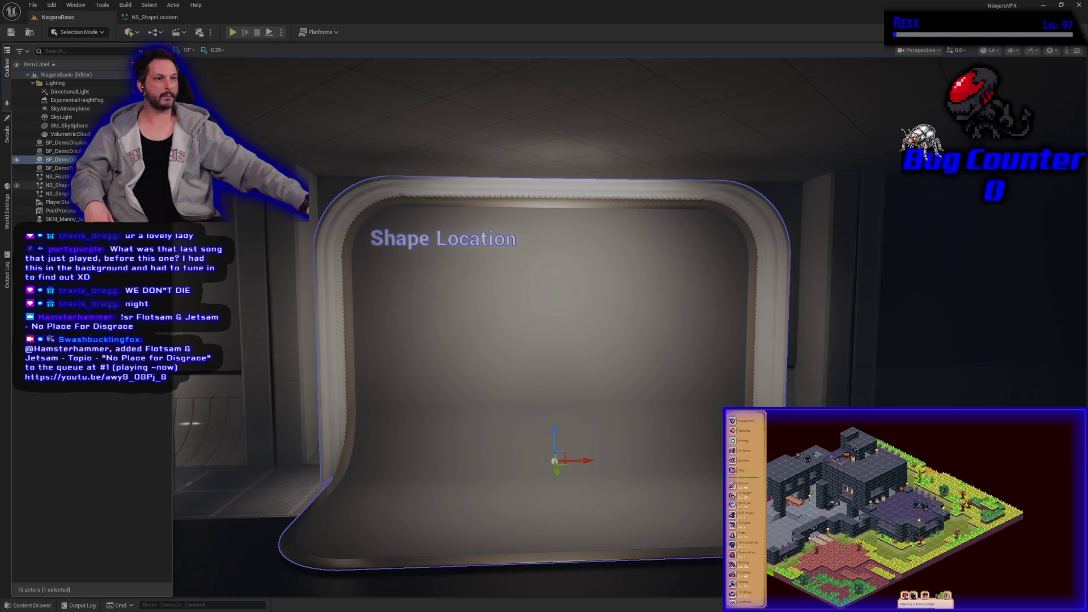
left_click(57, 185)
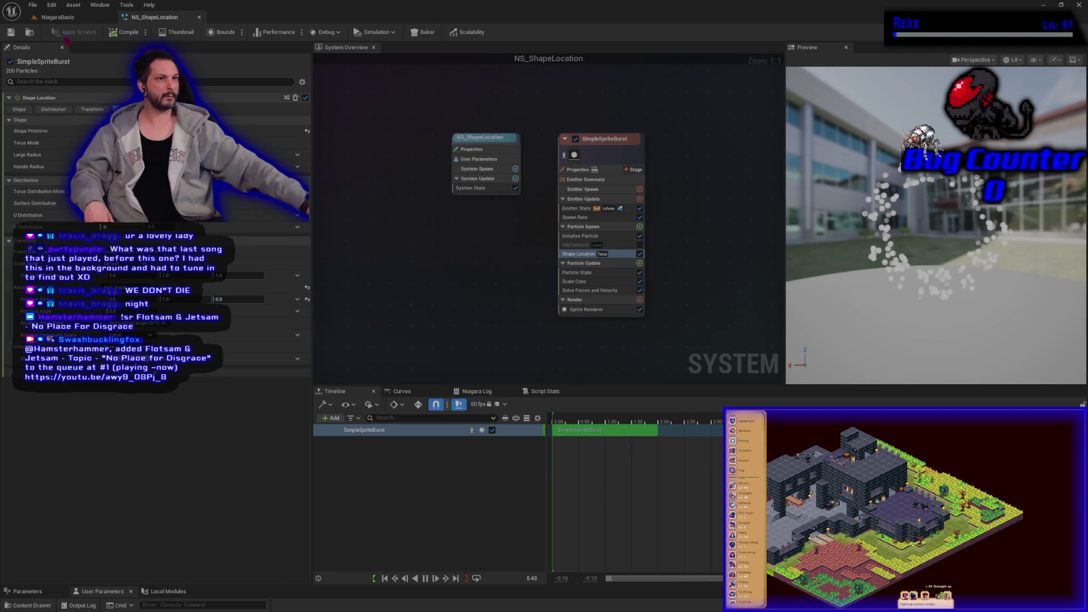
left_click(63, 17)
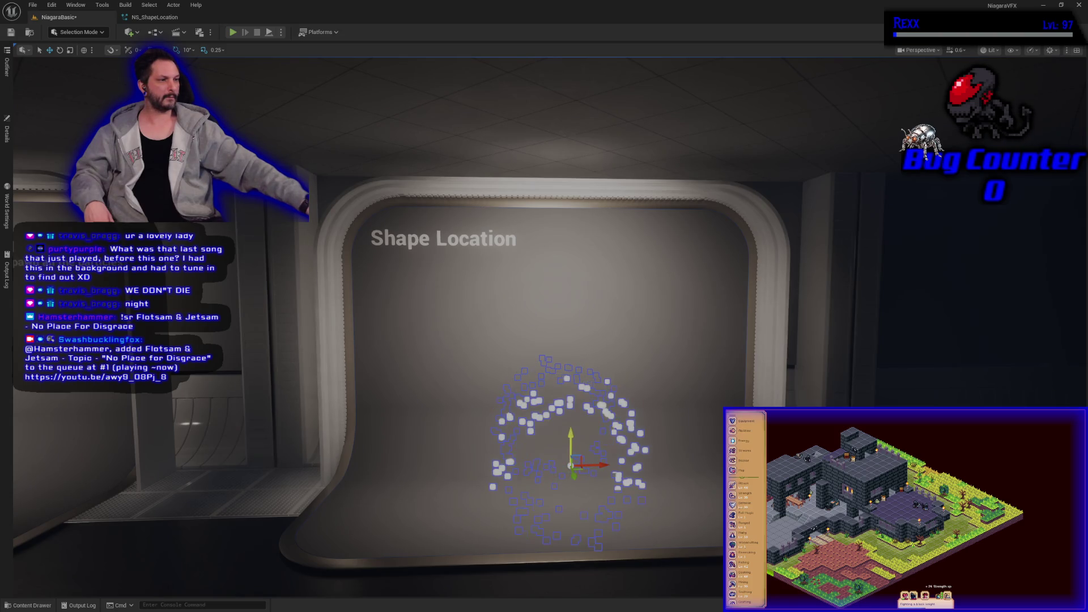
mouse_move(543, 306)
left_mouse_down()
mouse_move(465, 318)
mouse_move(385, 309)
left_mouse_up()
mouse_move(389, 407)
left_mouse_down()
mouse_move(389, 382)
mouse_move(382, 401)
mouse_move(252, 403)
left_mouse_up()
key("f")
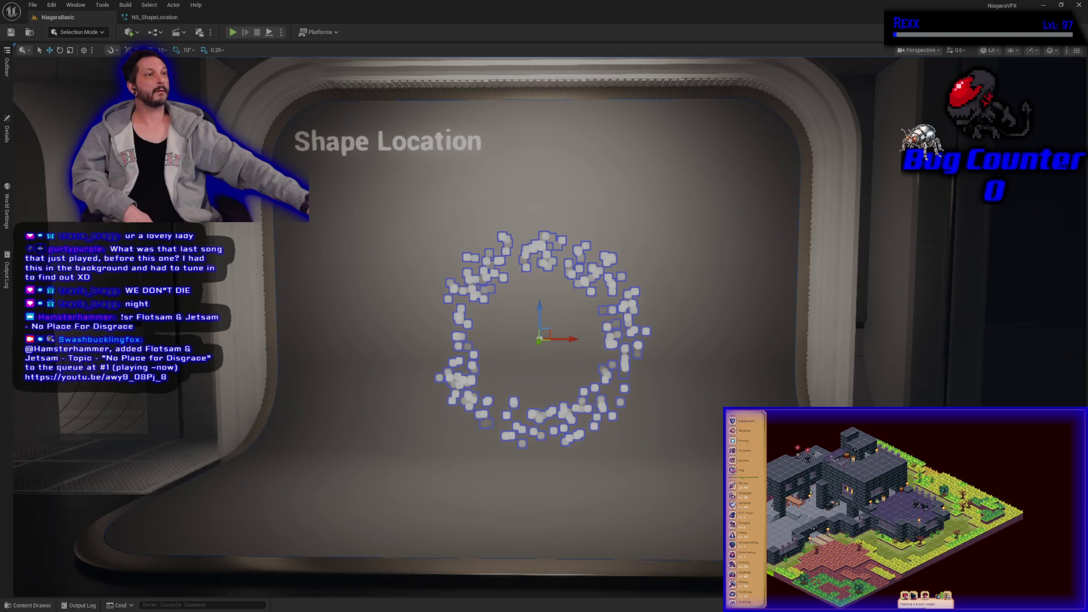
Save NS_ShapeLocation and move the level camera closer to the particle ring
left_click(158, 18)
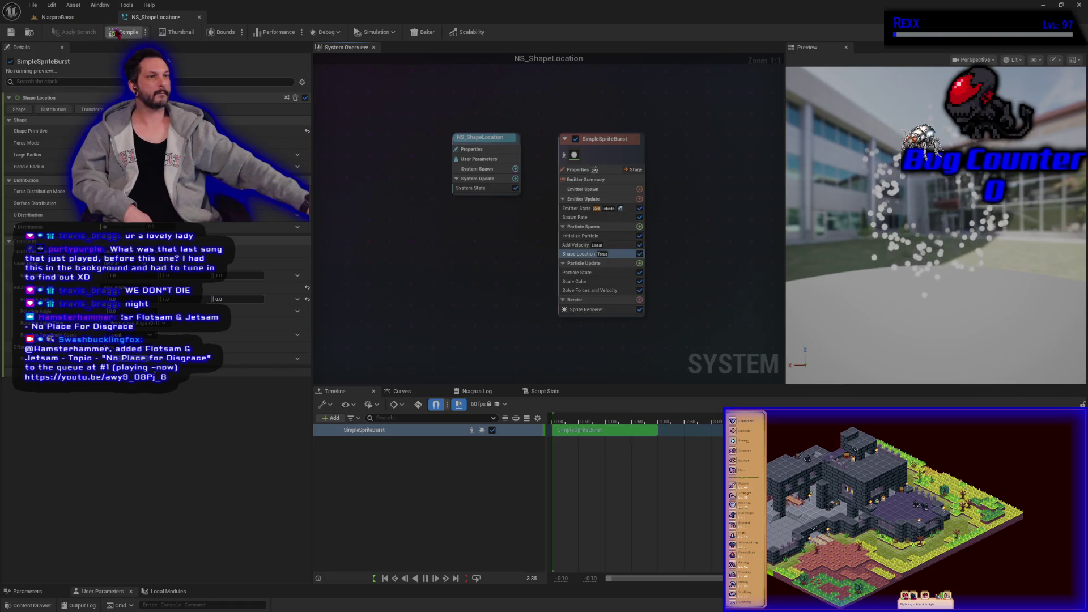
left_click(11, 32)
left_click(63, 18)
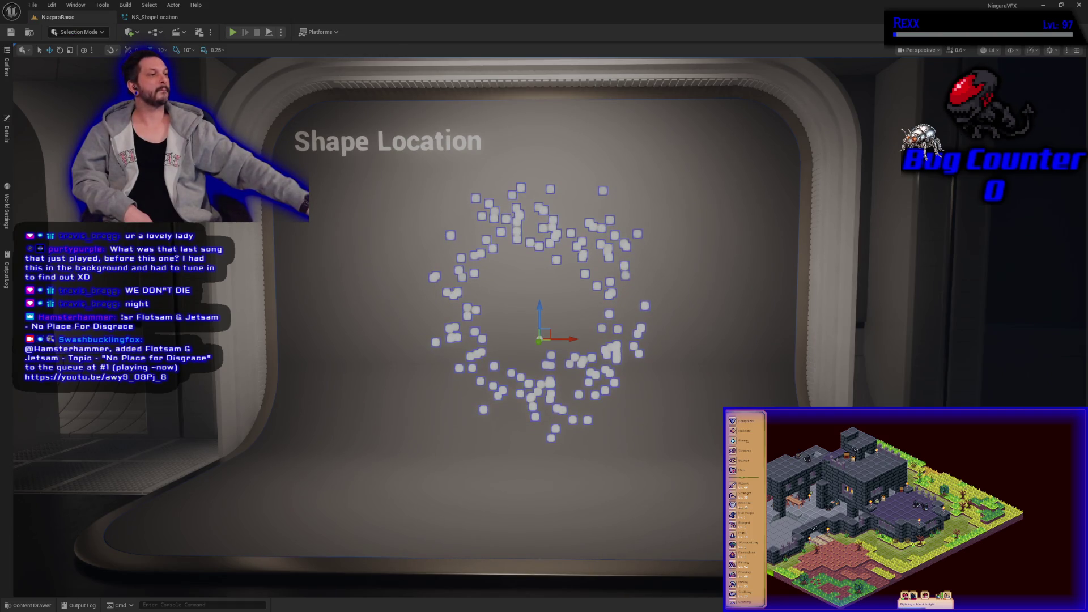
left_click_drag(222, 123, 249, 120)
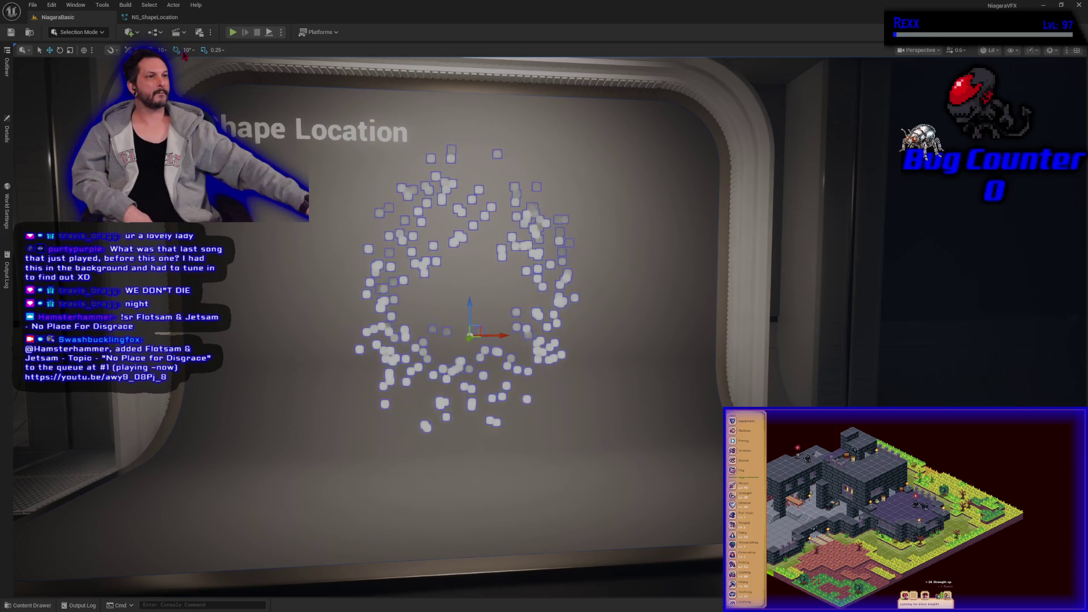
Test the ring in a play session, then select Scale Color in NS_ShapeLocation
left_click(233, 33)
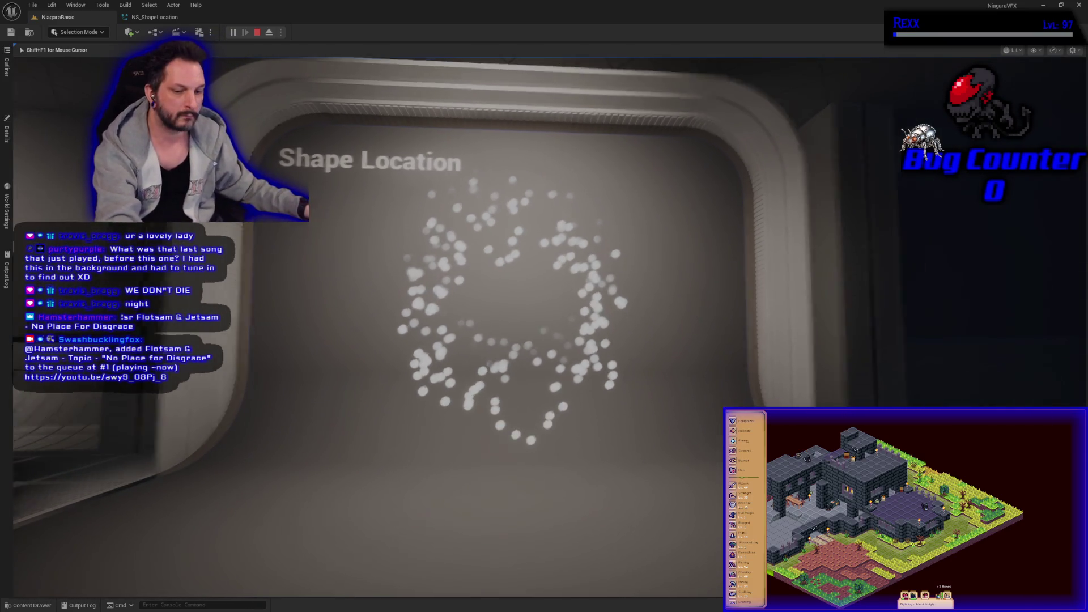
key("Escape")
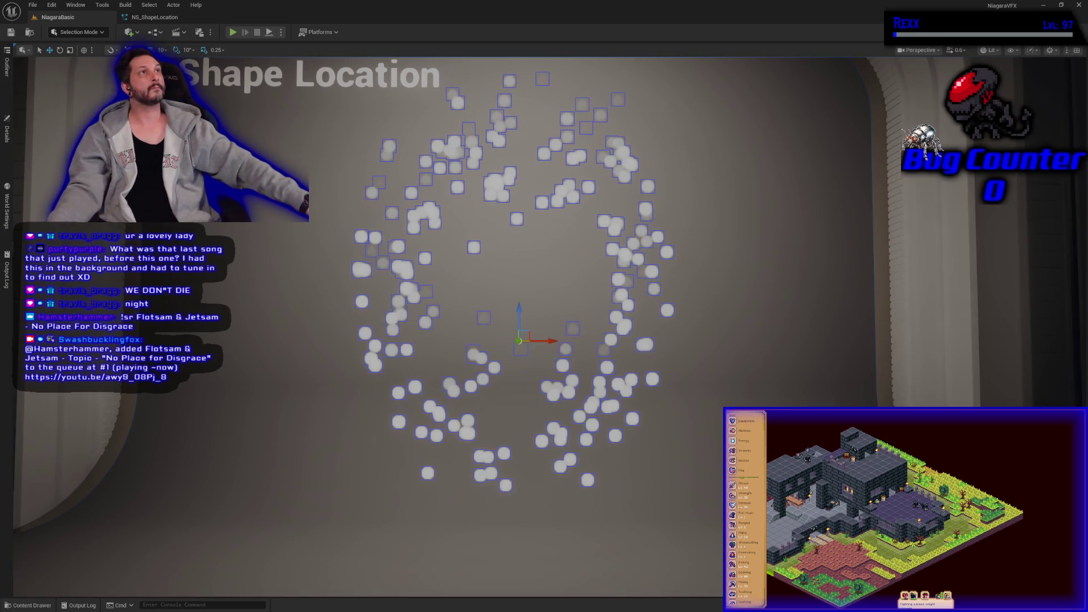
left_click(173, 20)
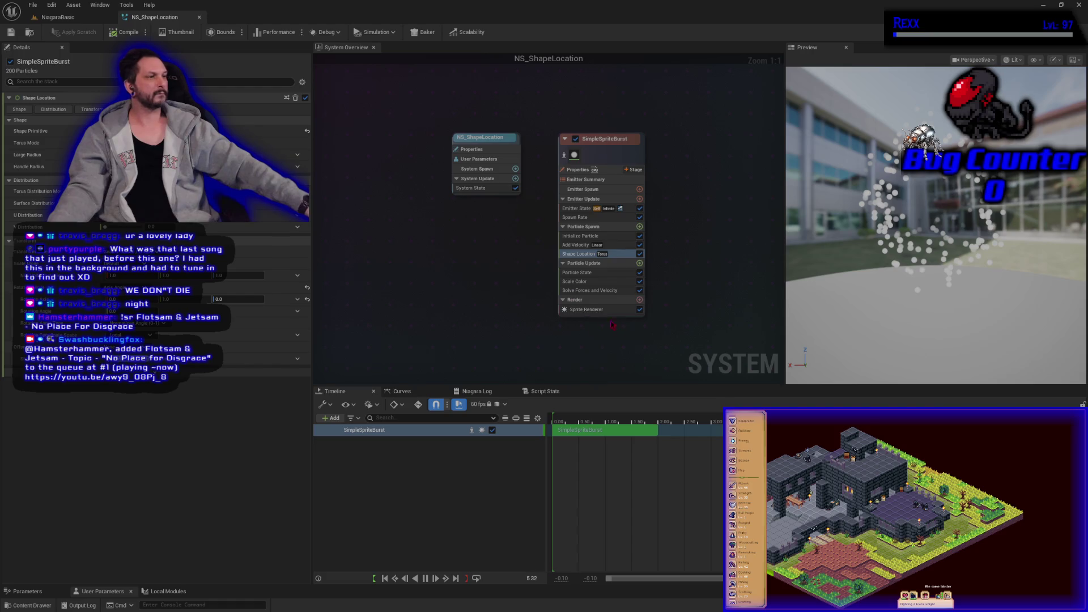
left_click(575, 281)
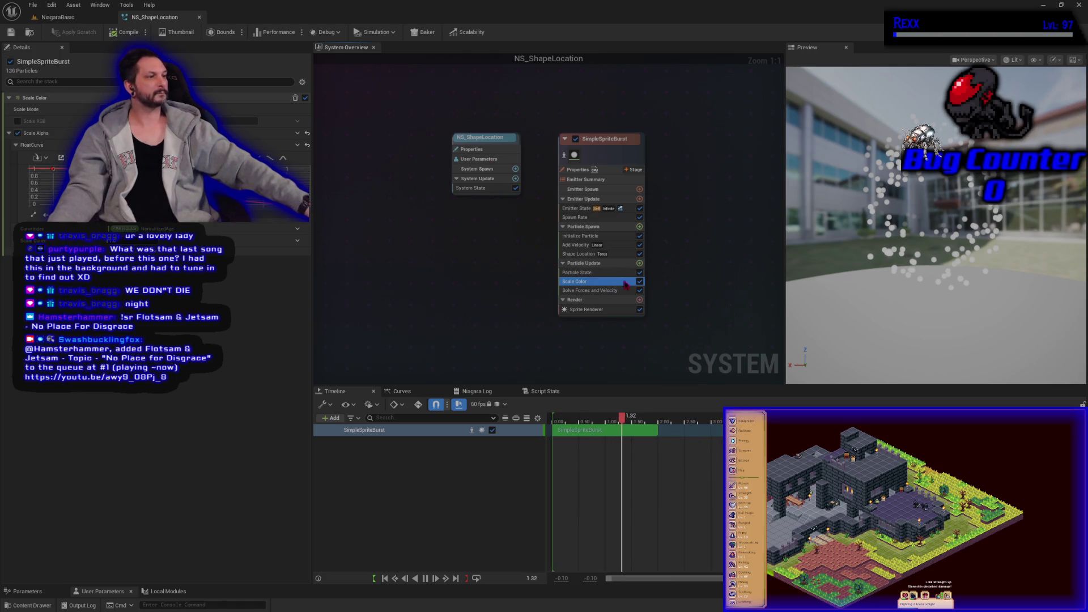
Add a Scale Sprite Size module to Particle Update by searching 'scale sprite'
left_click(639, 263)
type("scale sprite")
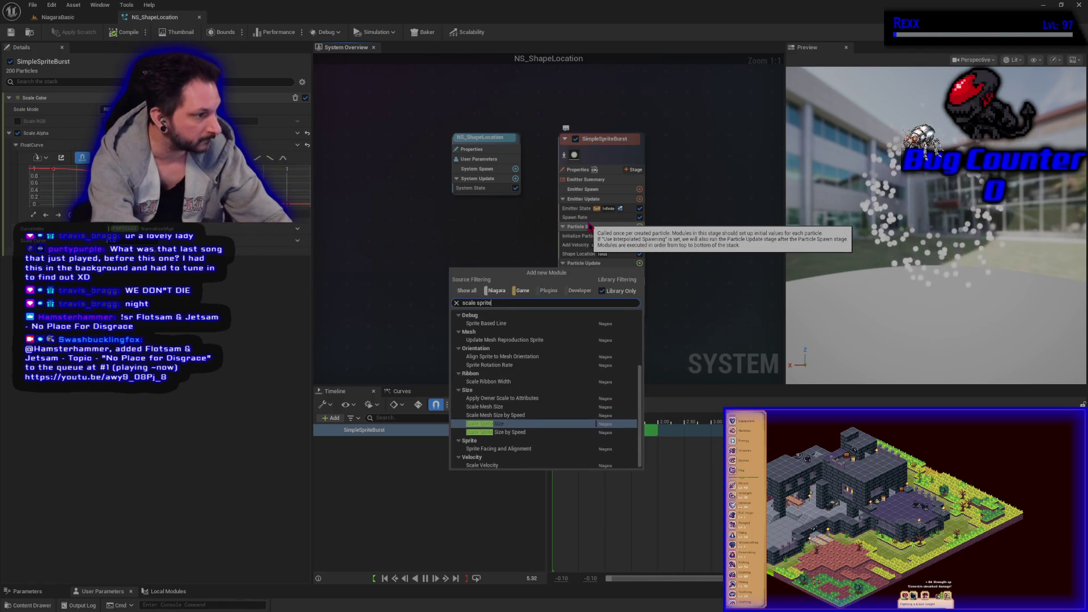
key("Return")
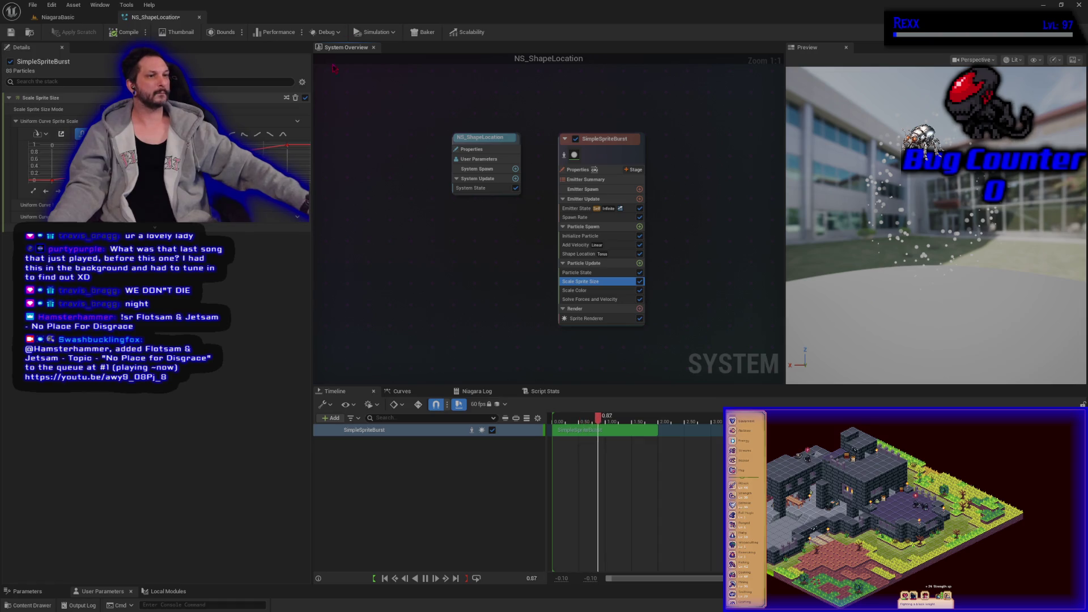
Show SimpleSpriteBurst's Uniform Curve Sprite Scale curve in the Curves tab for editing
left_click(425, 395)
left_click(347, 428)
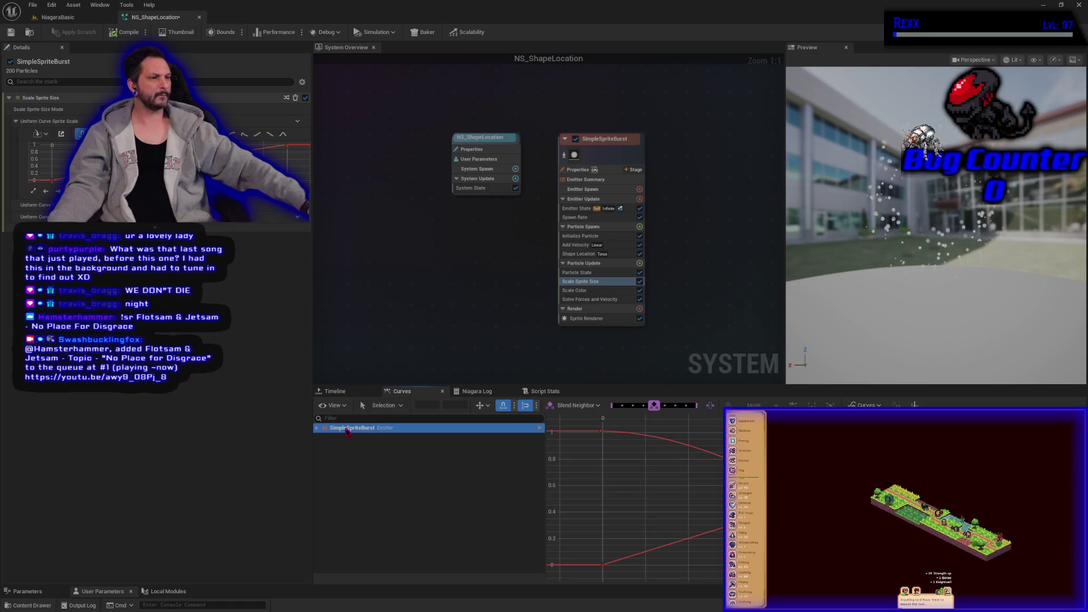
left_click(316, 428)
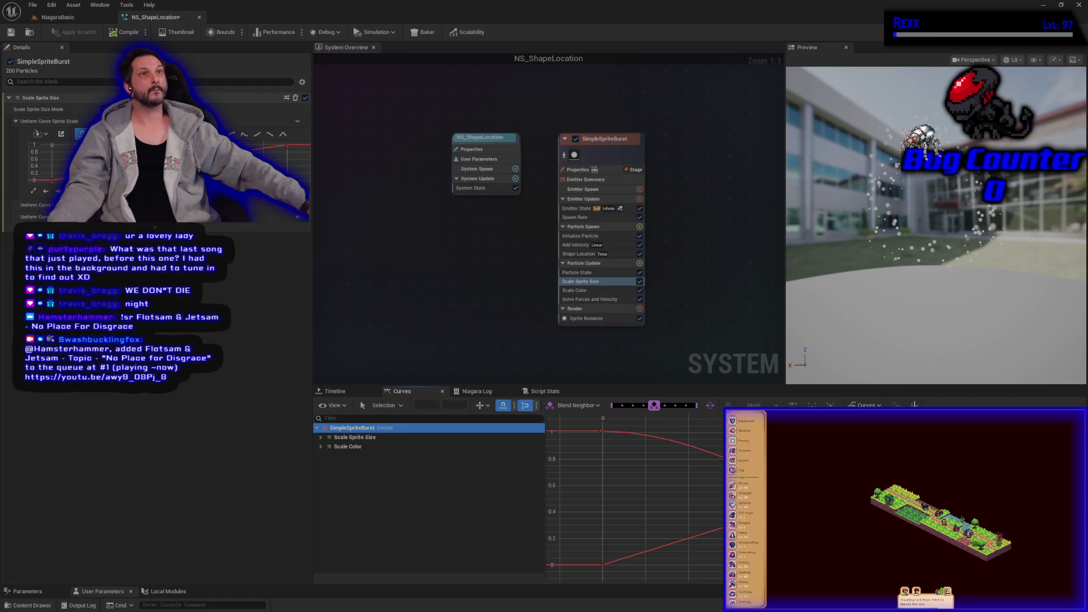
left_click(320, 437)
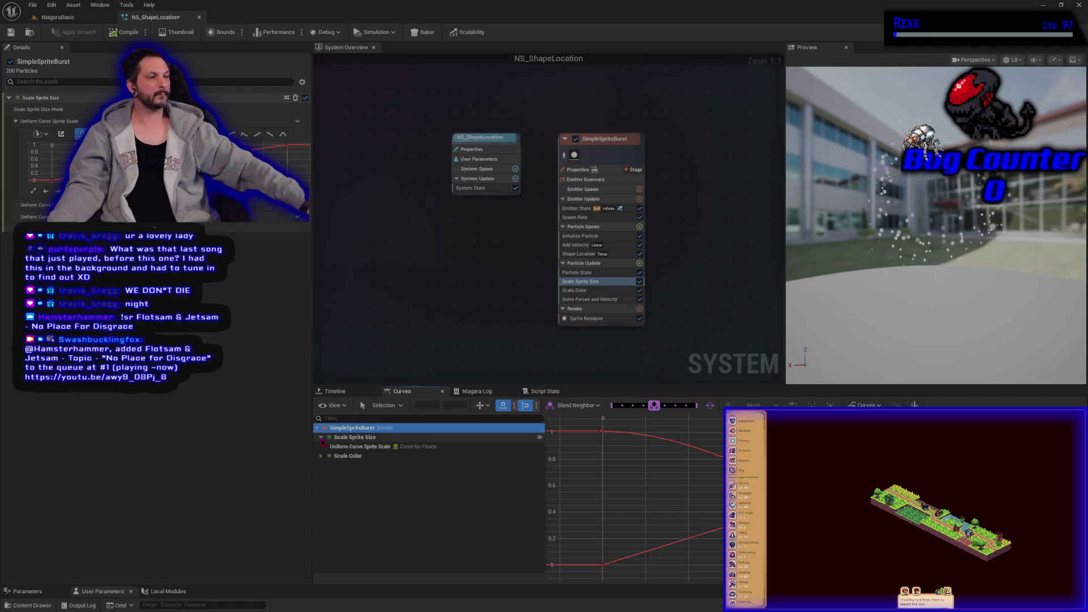
left_click(355, 447)
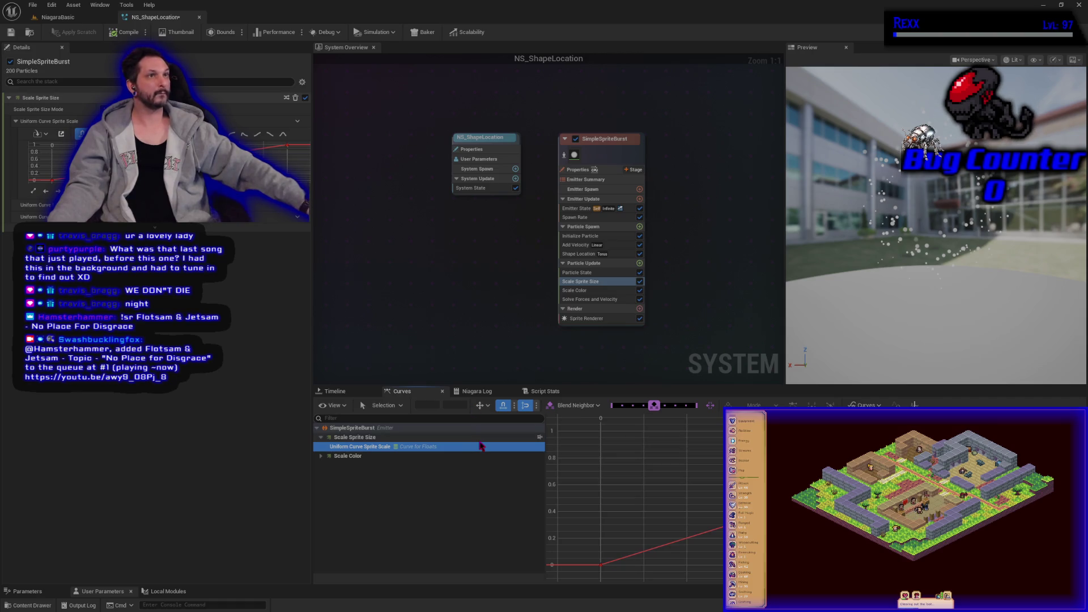
Set the curve's first key to 1 and second key to 0, then make all keys Cubic (auto)
left_click(601, 566)
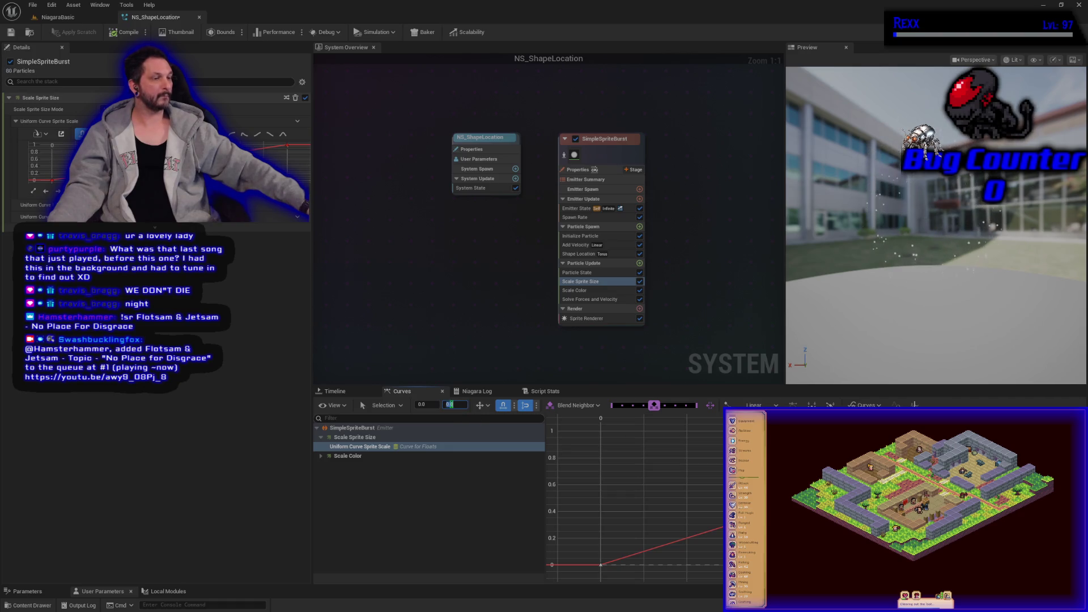
type("14")
key("BackSpace")
key("Return")
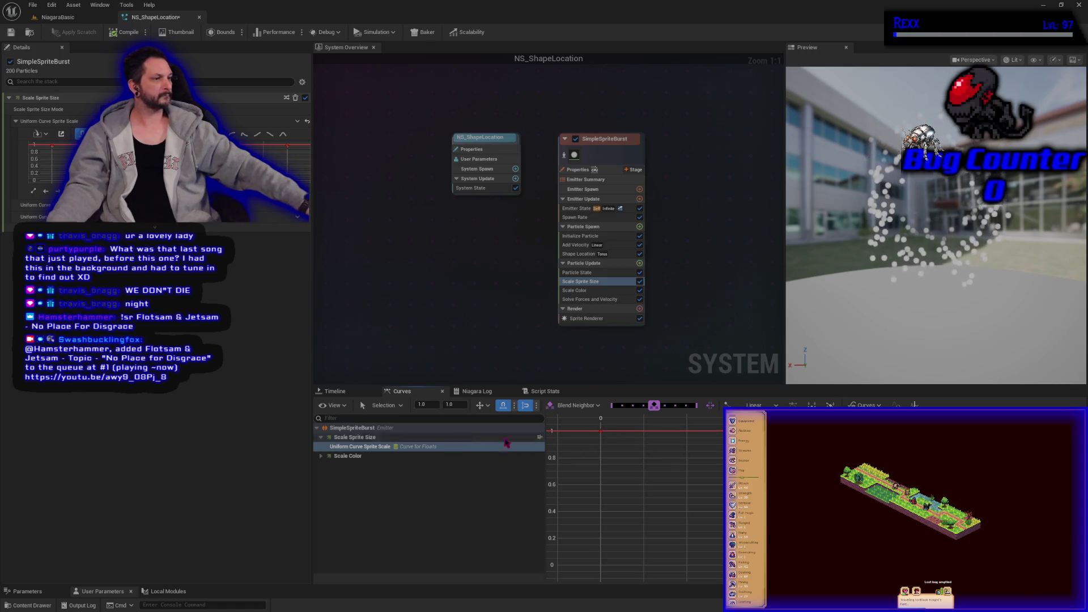
type("0")
key("Return")
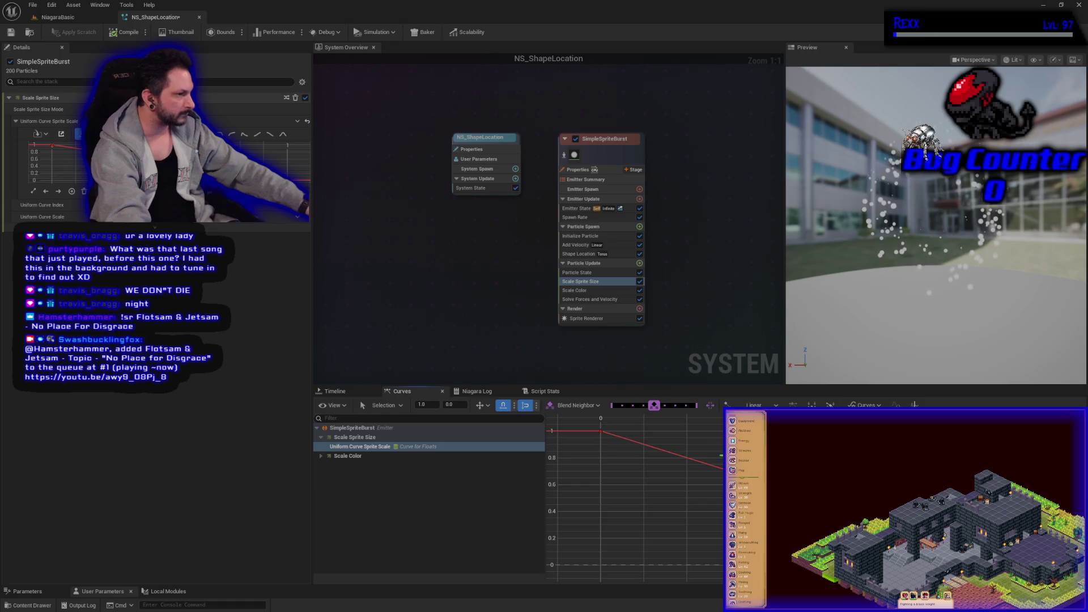
left_click(592, 431)
key("1")
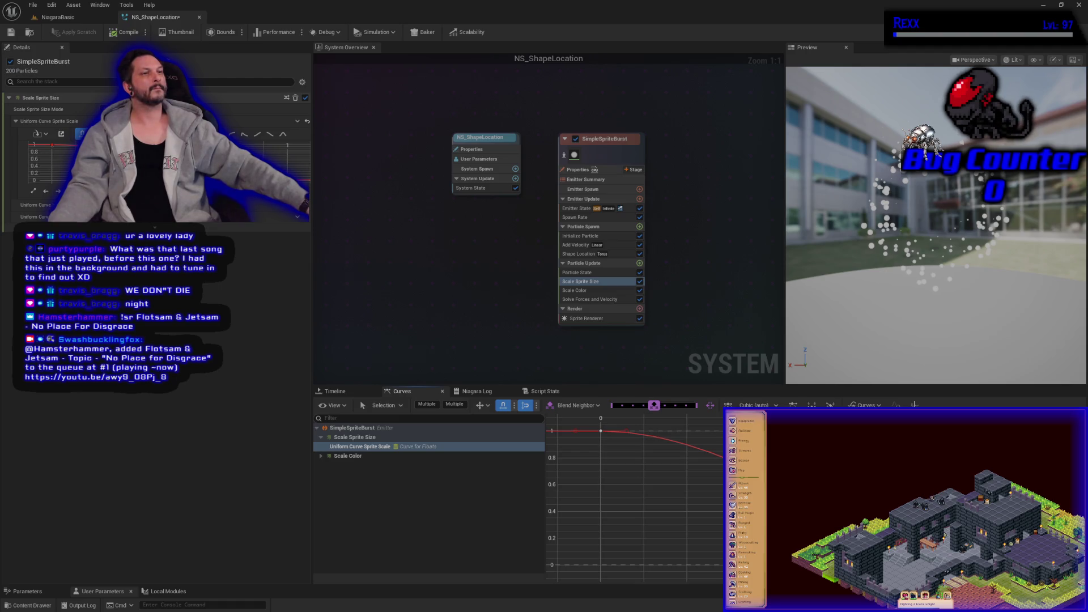
Save the NS_ShapeLocation system and return to the NiagaraBasic level
left_click(67, 20)
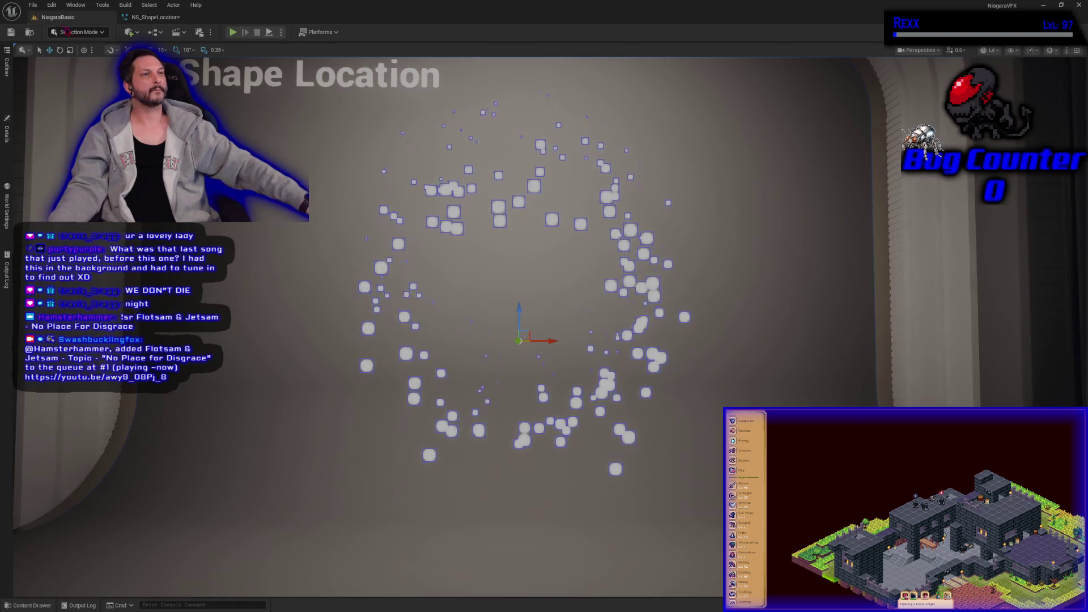
left_click(137, 19)
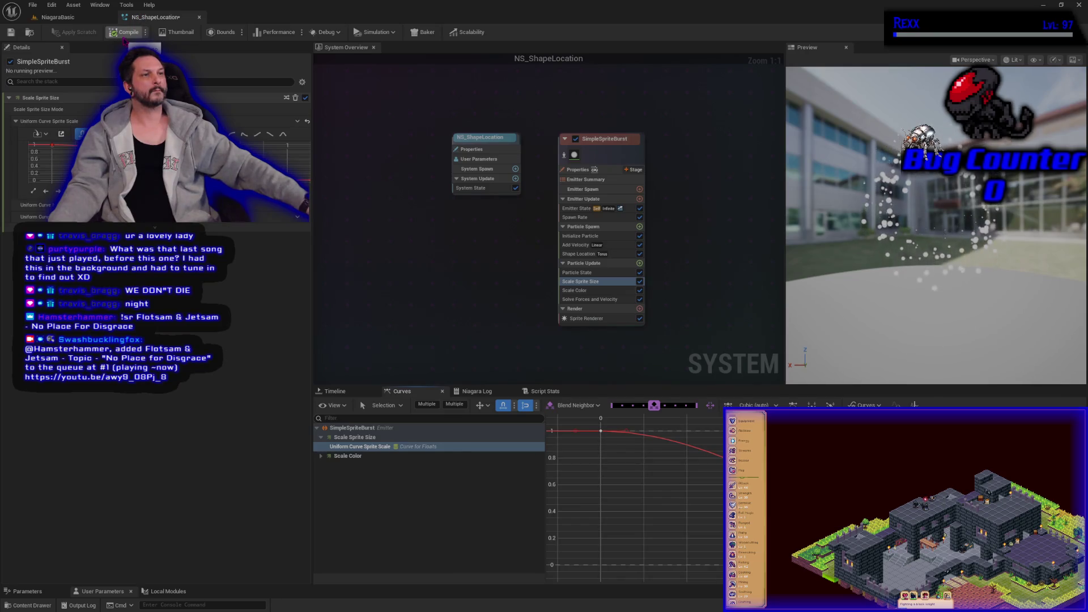
key("ctrl+s")
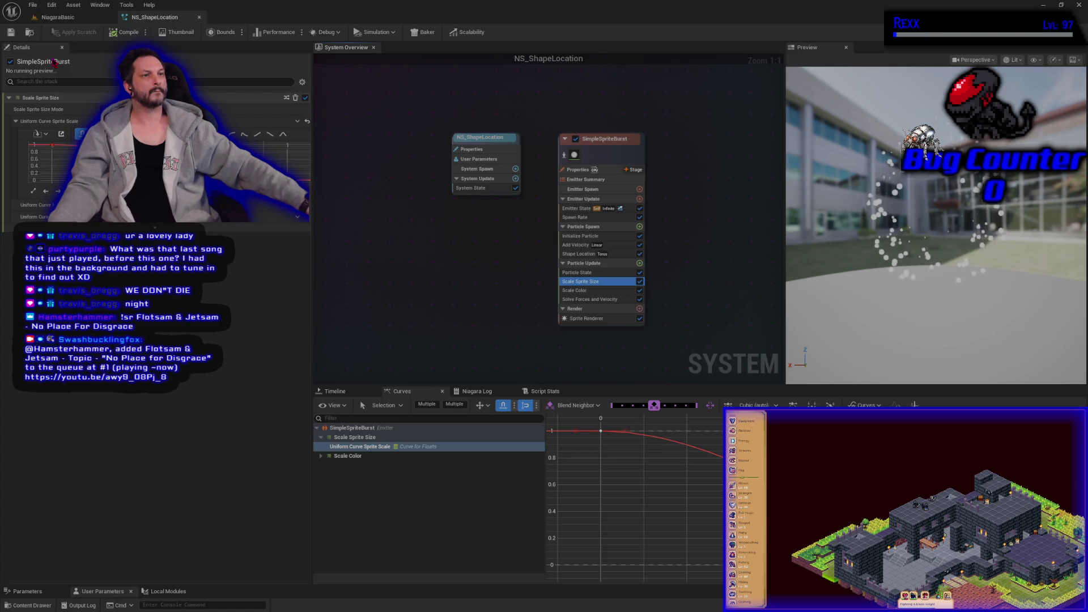
left_click(60, 18)
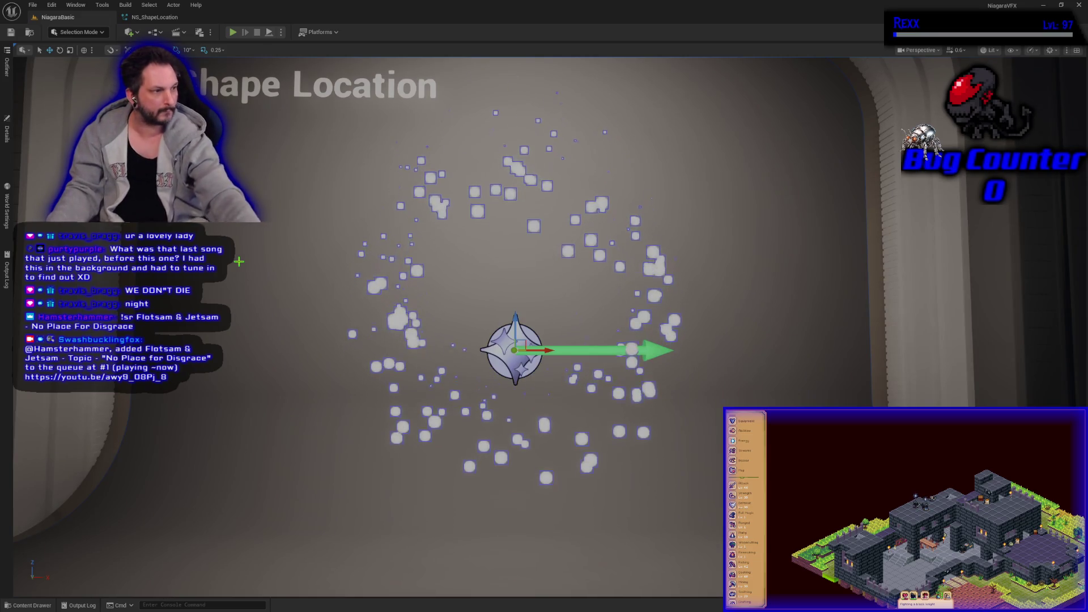
Deselect the system and frame the particle ring in the viewport, then switch to GitHub Desktop
left_click(239, 261)
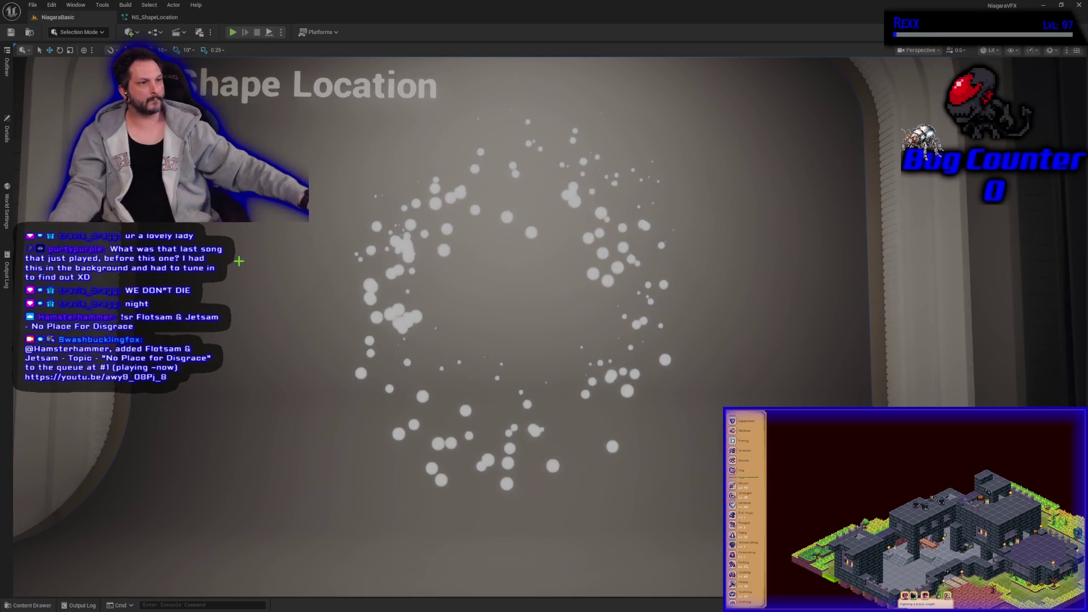
left_click(6, 131)
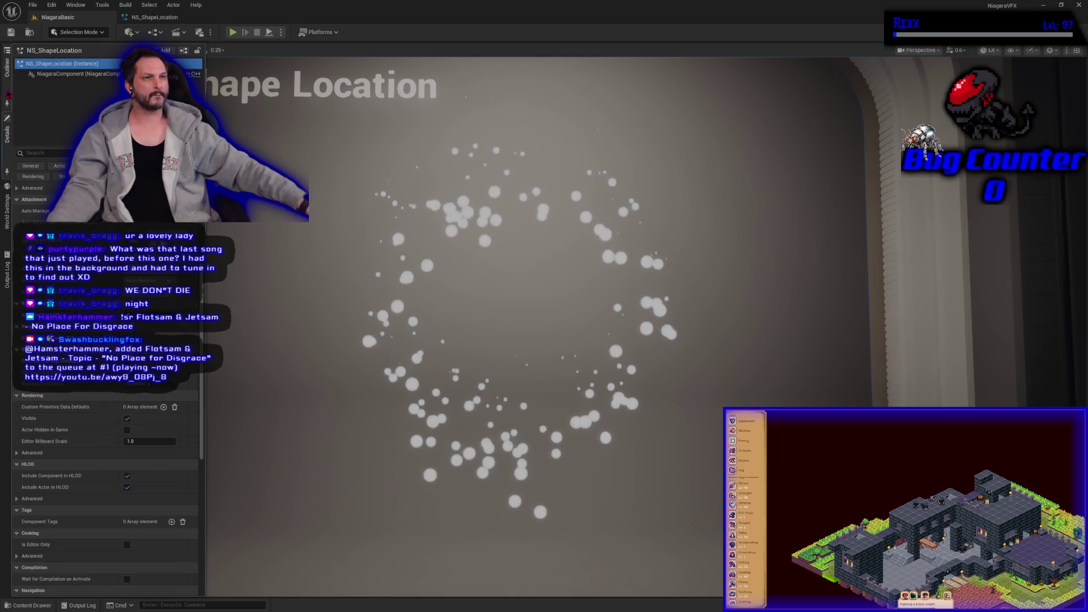
left_click(7, 67)
key("Escape")
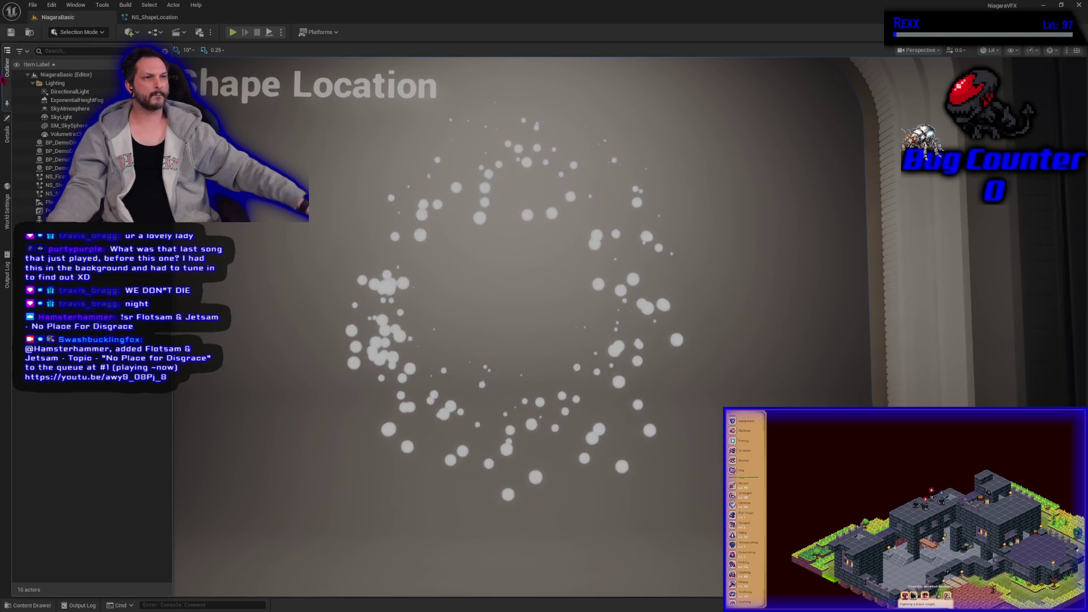
left_click(153, 281)
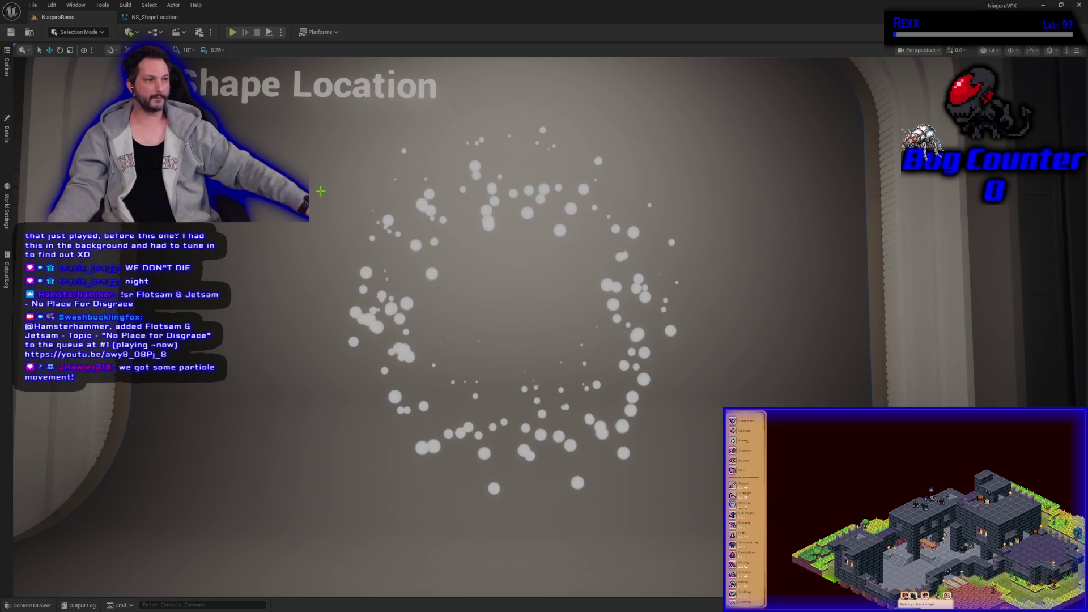
left_click_drag(309, 246, 334, 244)
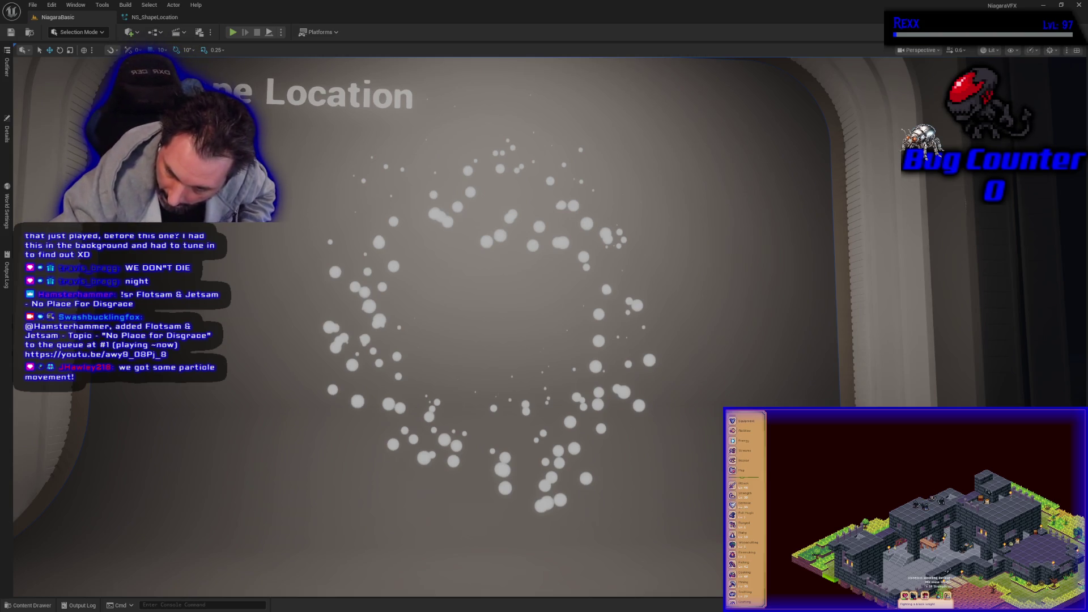
key("alt+Tab")
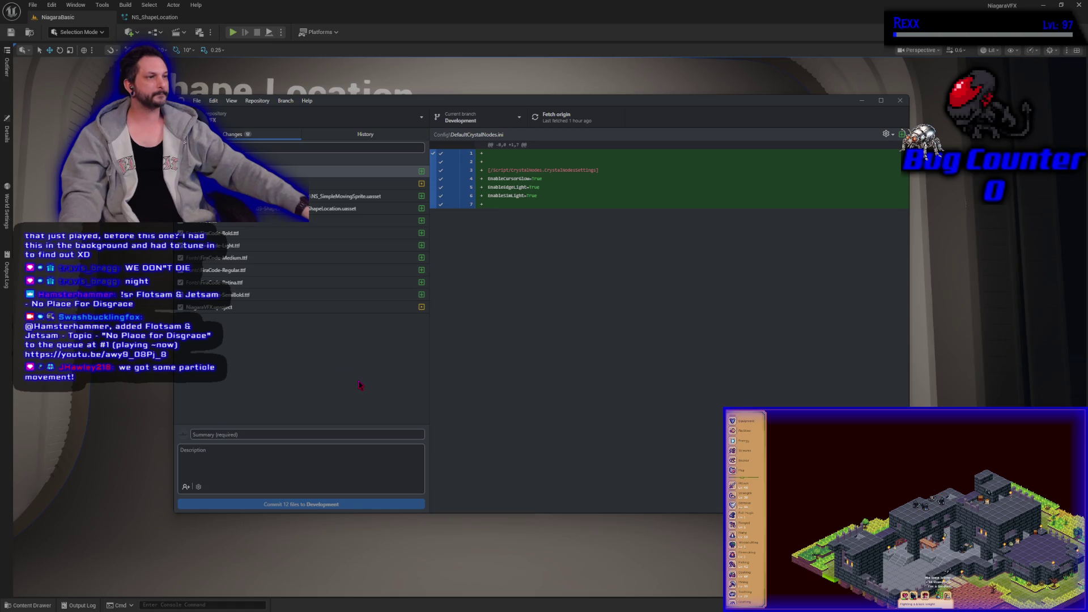
Commit the 12 changed files with summary 'Shape Location' and push to origin
left_click(324, 432)
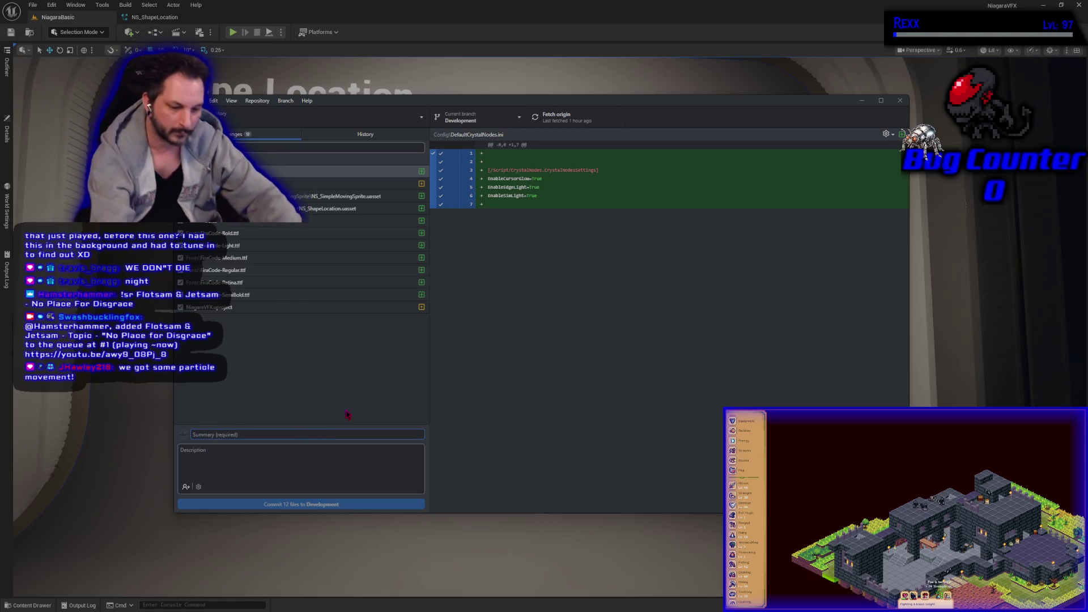
type("Shape Location")
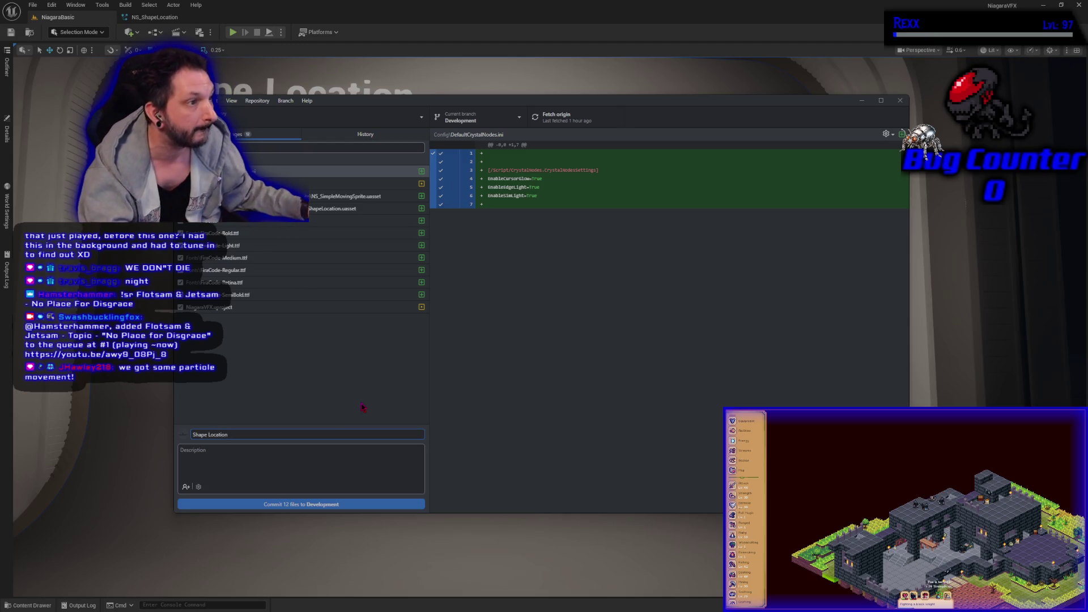
left_click(327, 507)
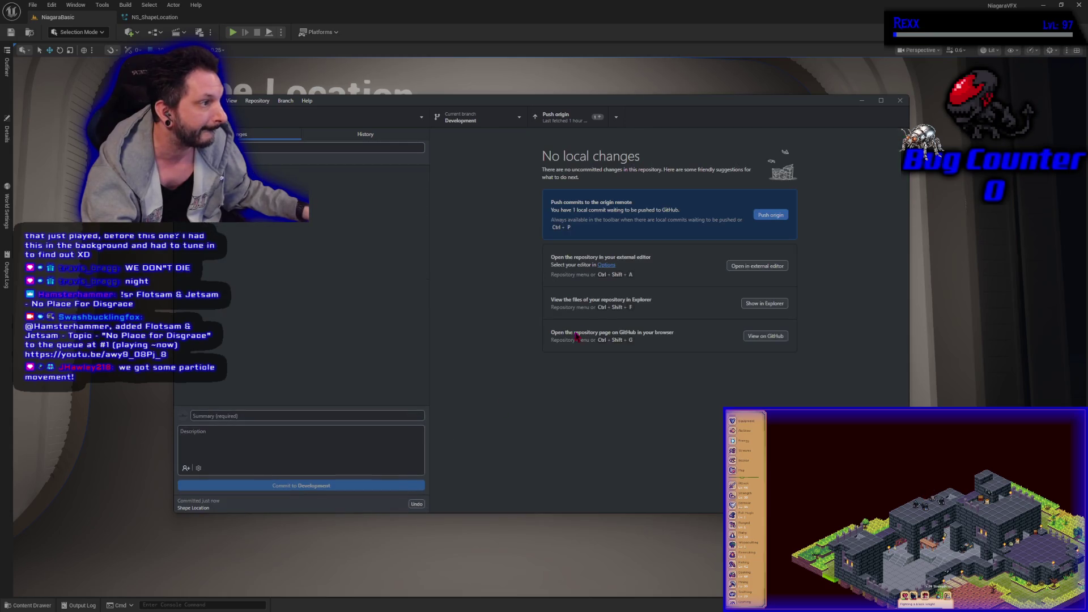
left_click(770, 217)
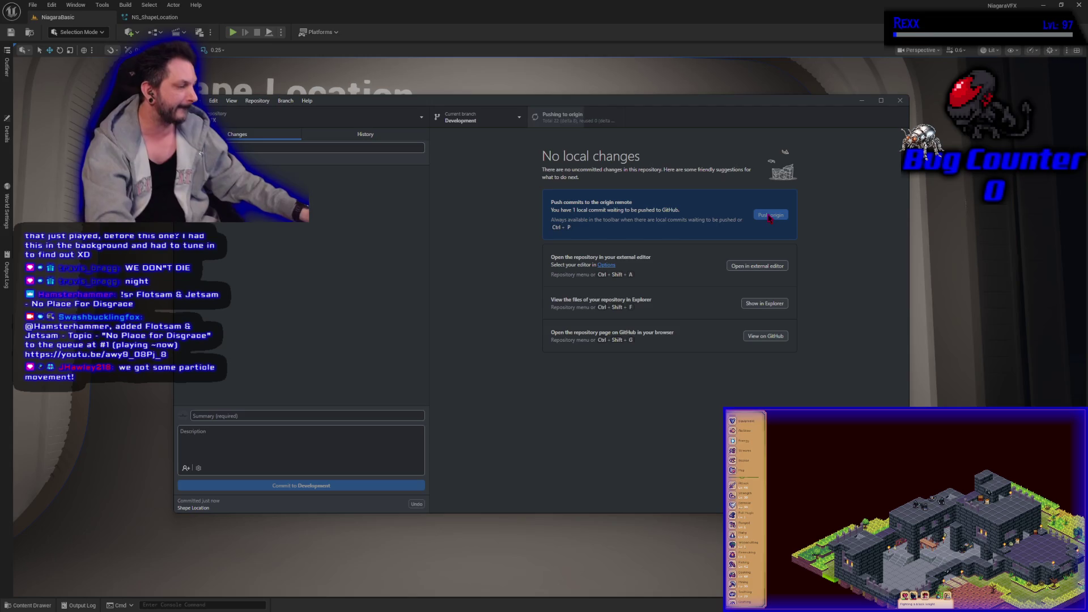
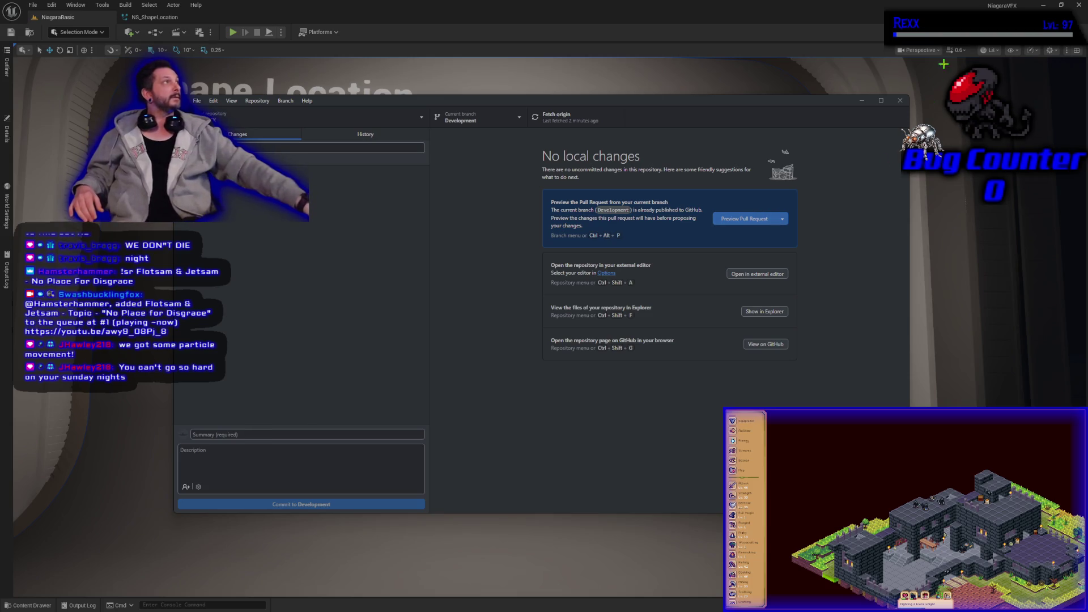
Close GitHub Desktop to return to the Unreal level with the Shape Location particle ring
left_click(899, 101)
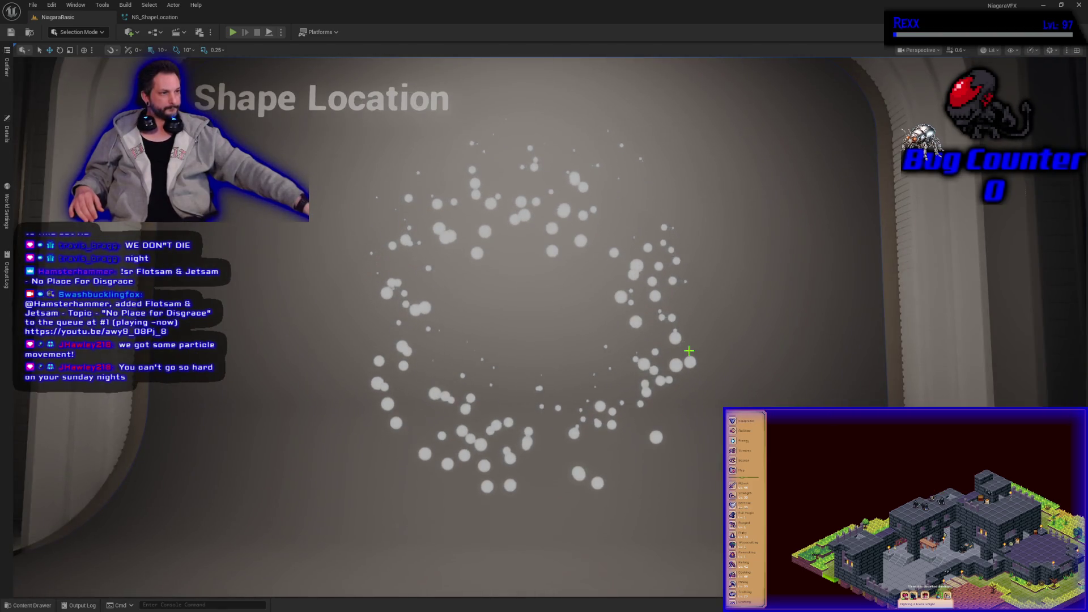
Fly the camera back and yaw left to view the Simple Moving Sprite and Shape Location exhibits
mouse_move(689, 351)
left_mouse_down()
mouse_move(689, 329)
mouse_move(689, 340)
mouse_move(635, 340)
mouse_move(676, 330)
left_mouse_up()
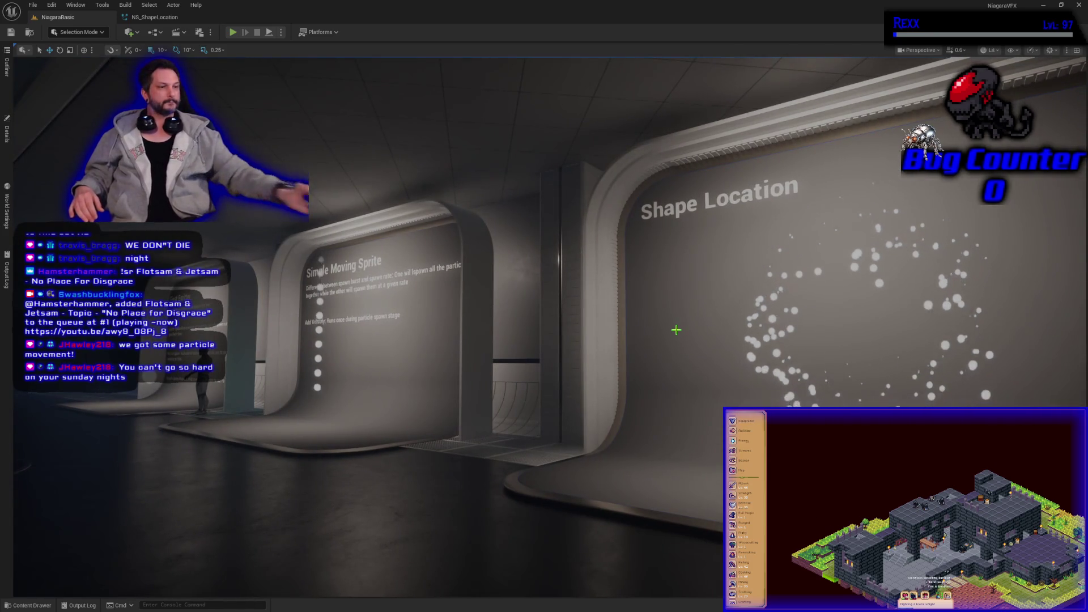
mouse_move(676, 330)
left_mouse_down()
mouse_move(634, 330)
mouse_move(669, 330)
mouse_move(668, 371)
left_mouse_up()
mouse_move(583, 449)
left_mouse_down()
mouse_move(583, 419)
mouse_move(586, 439)
left_mouse_up()
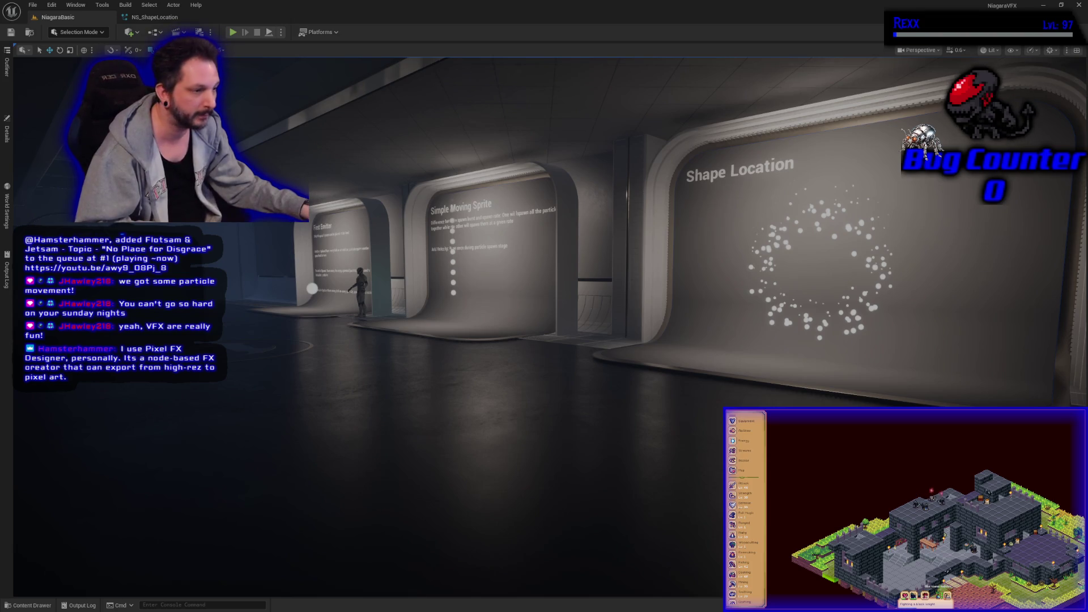
Check the NS_ShapeLocation system tab, then return to the NiagaraBasic level view of the exhibits
mouse_move(552, 406)
left_mouse_down()
mouse_move(572, 436)
mouse_move(595, 323)
mouse_move(572, 357)
left_mouse_up()
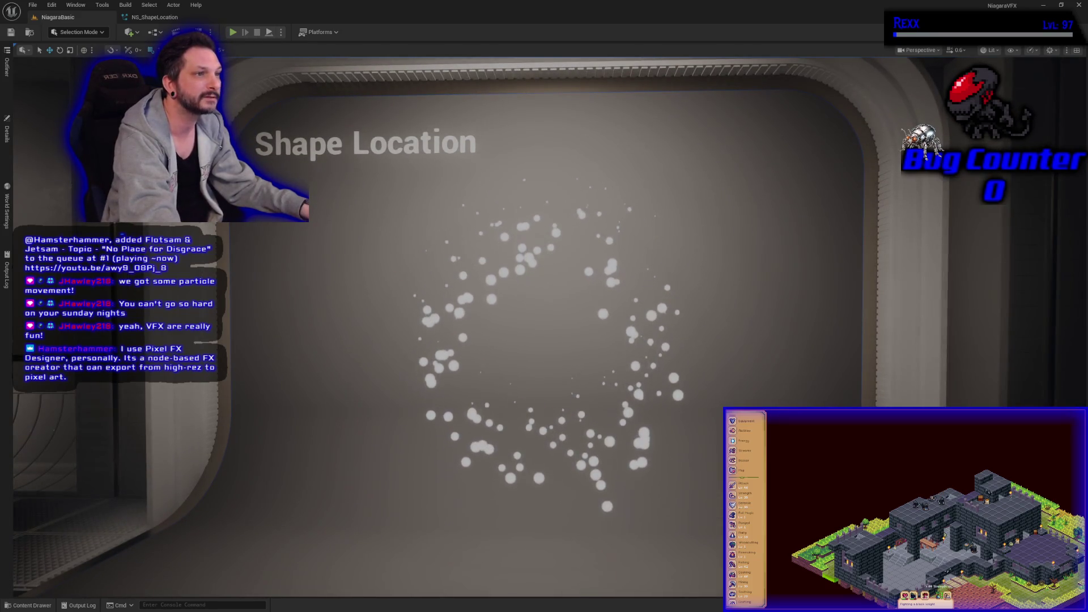
left_click(133, 17)
left_click(73, 22)
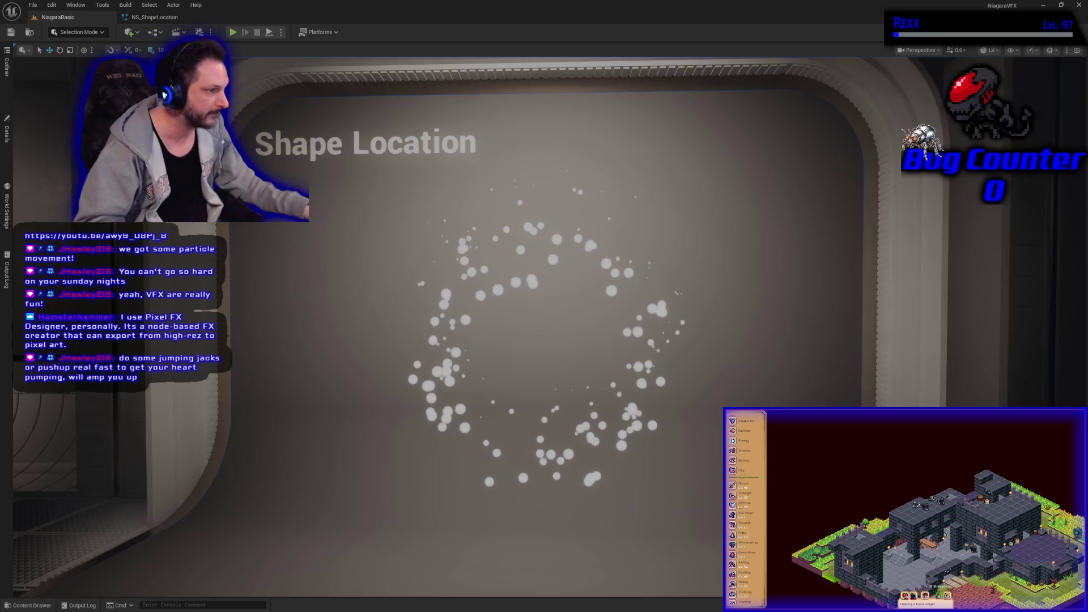
scroll(548, 413, "up", 3)
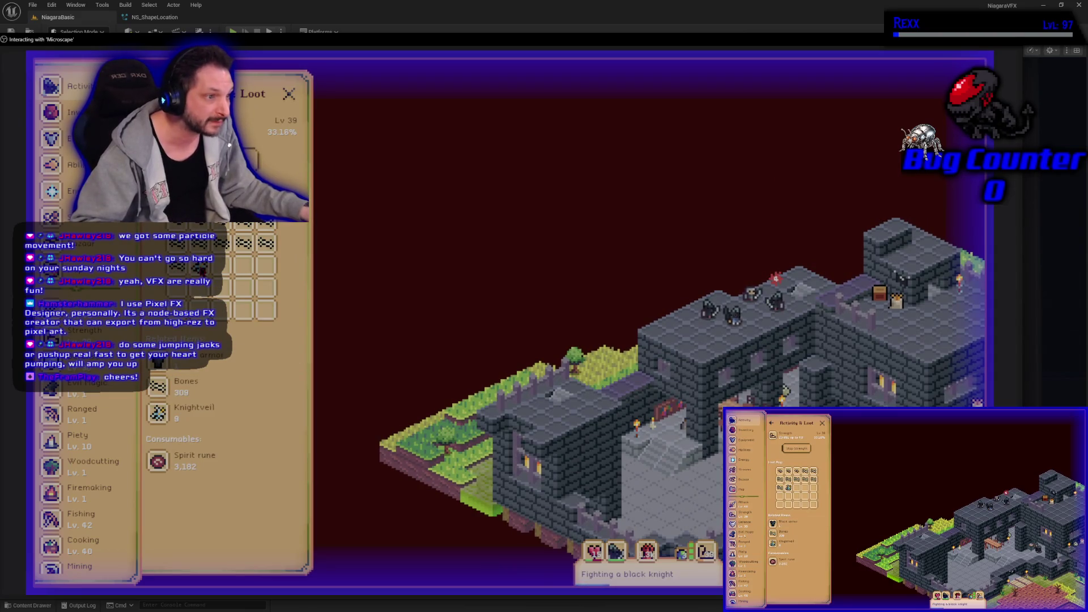
View the Knightveil item's details in Microscape, close them, and return to the Unreal editor
left_click(202, 270)
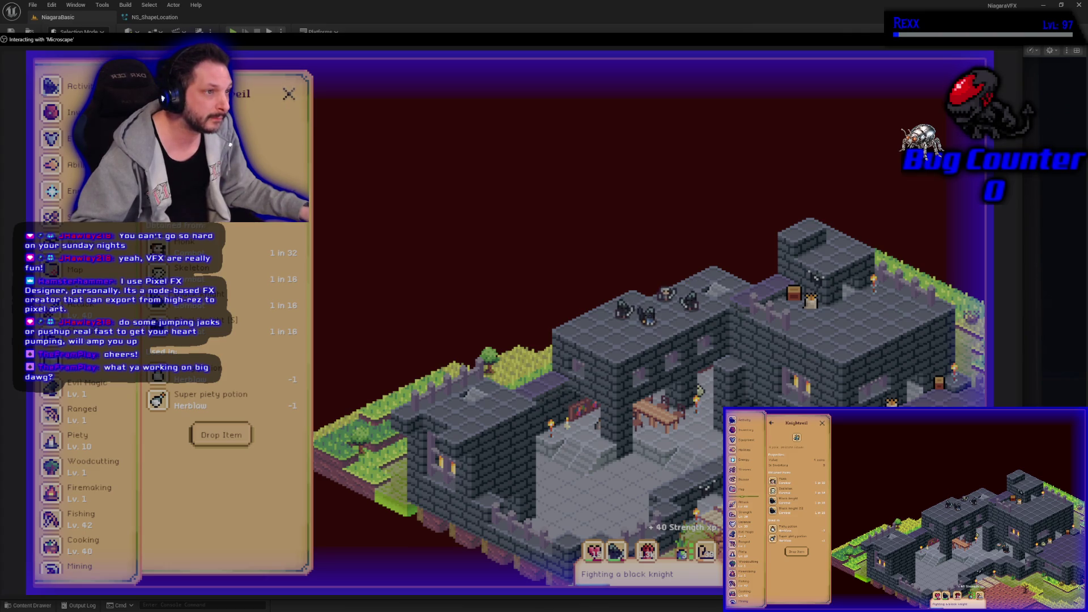
left_click(289, 94)
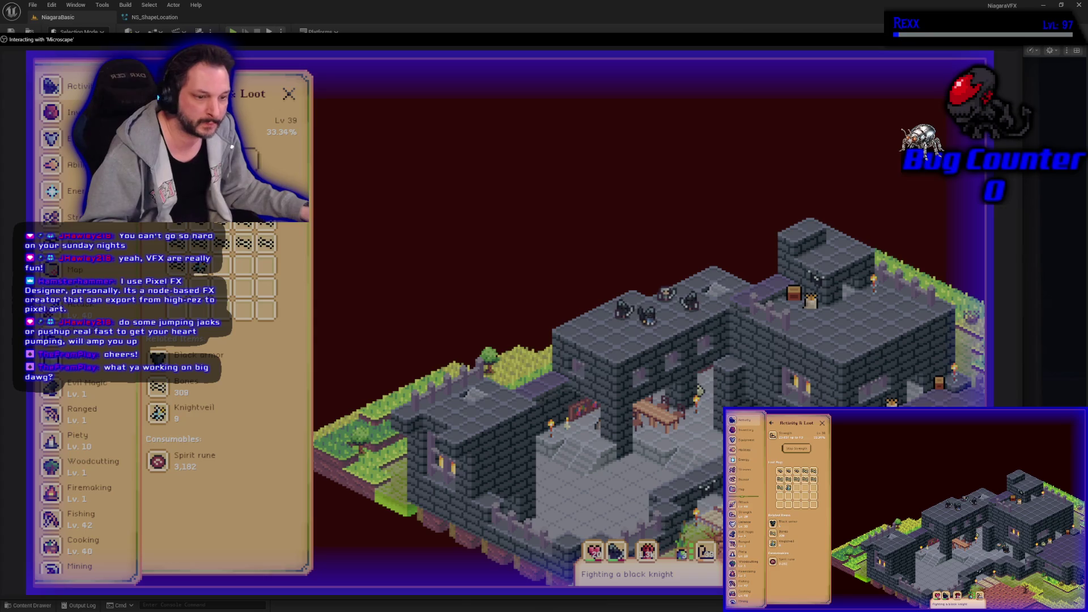
key("Escape")
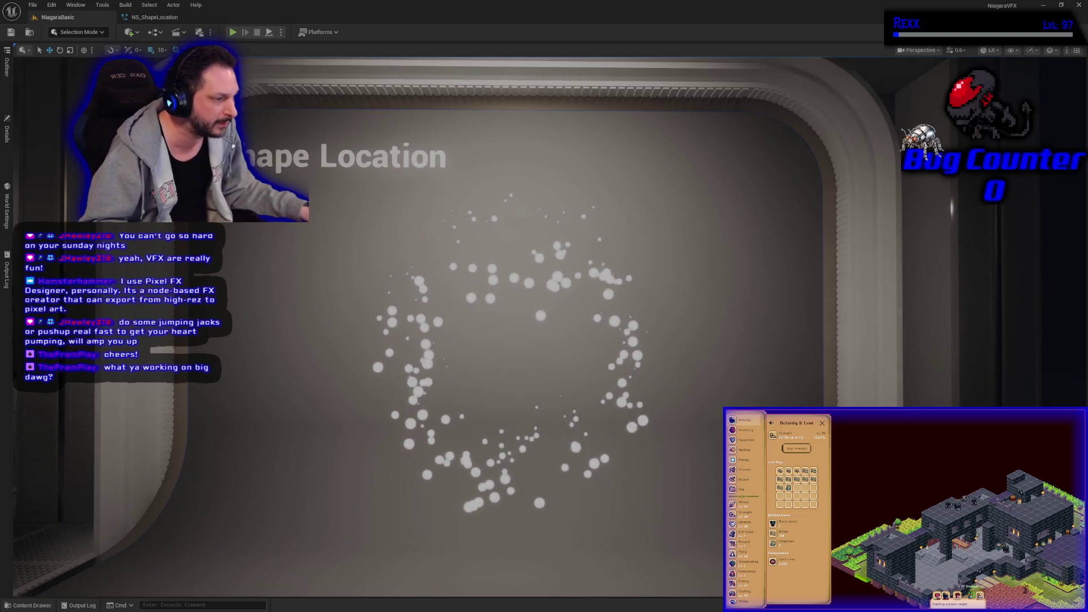
mouse_move(486, 363)
left_mouse_down()
mouse_move(486, 352)
mouse_move(485, 376)
left_mouse_up()
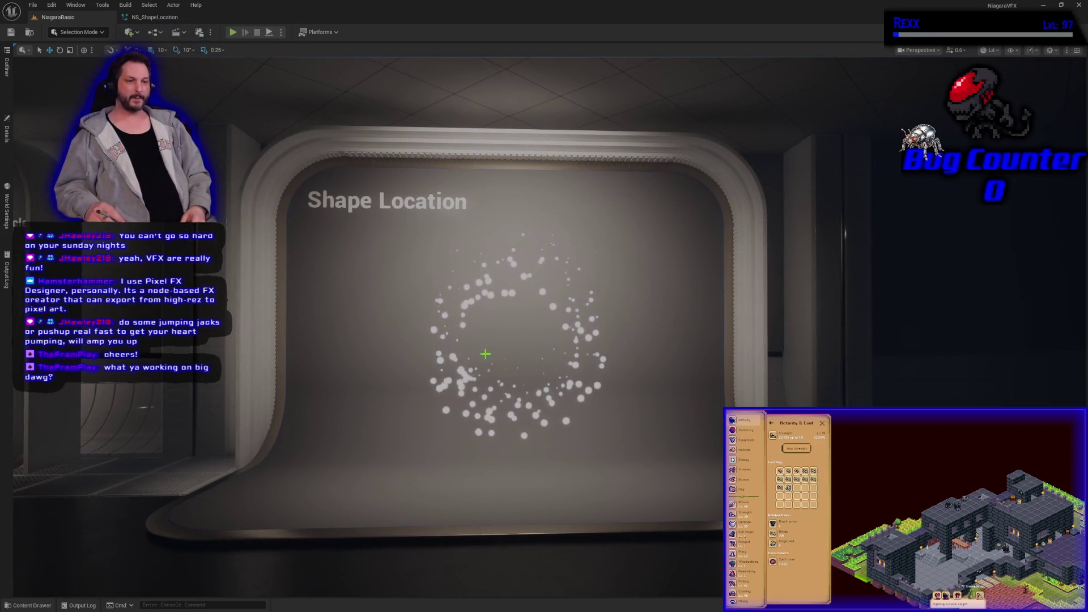
mouse_move(486, 354)
left_mouse_down()
mouse_move(396, 346)
mouse_move(524, 332)
left_mouse_up()
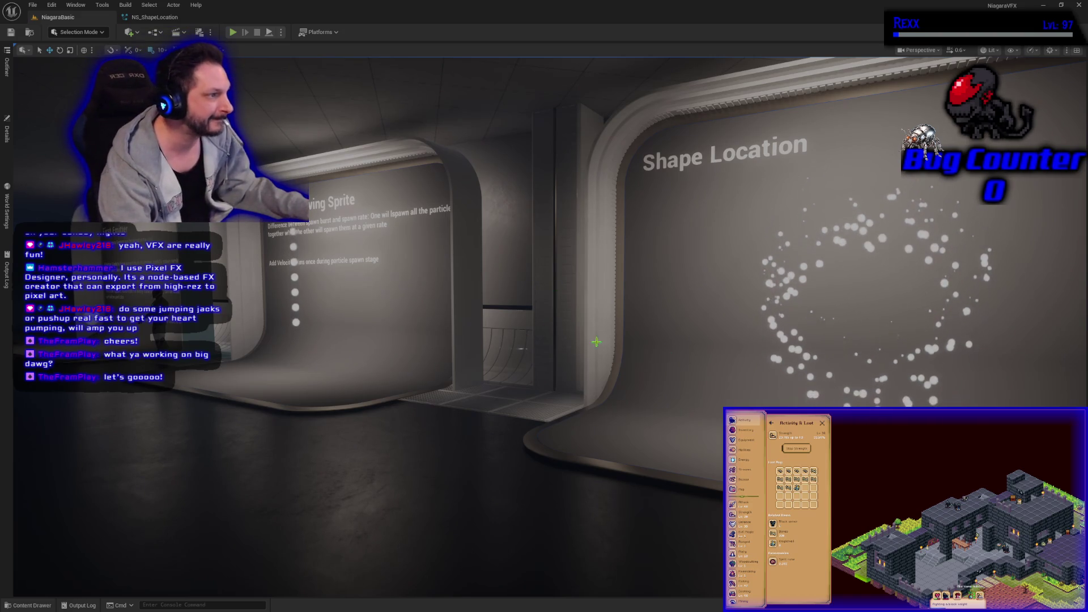
key("a")
key("w")
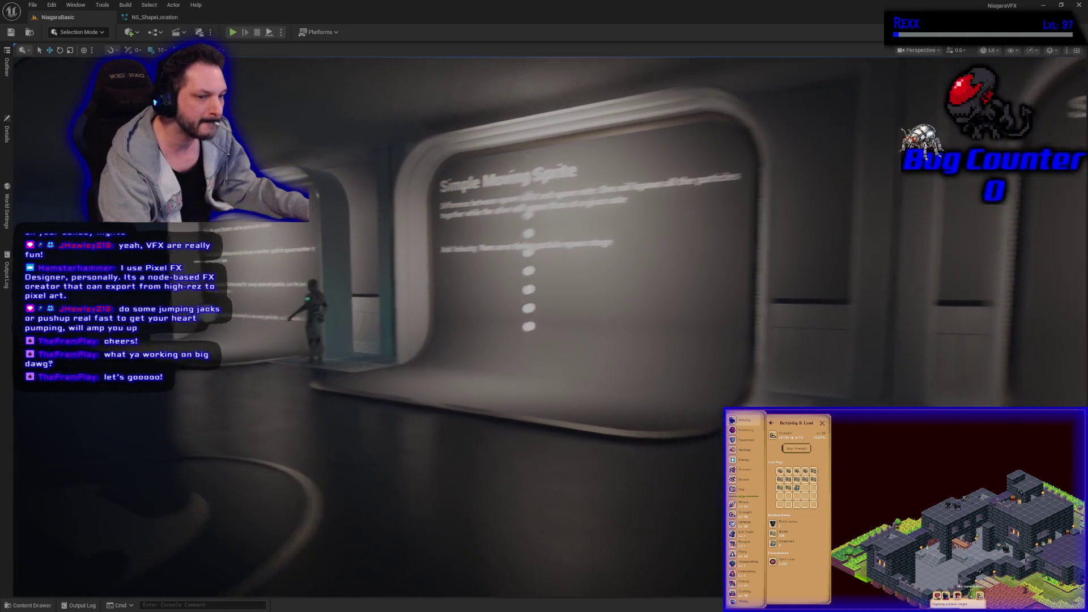
key("a")
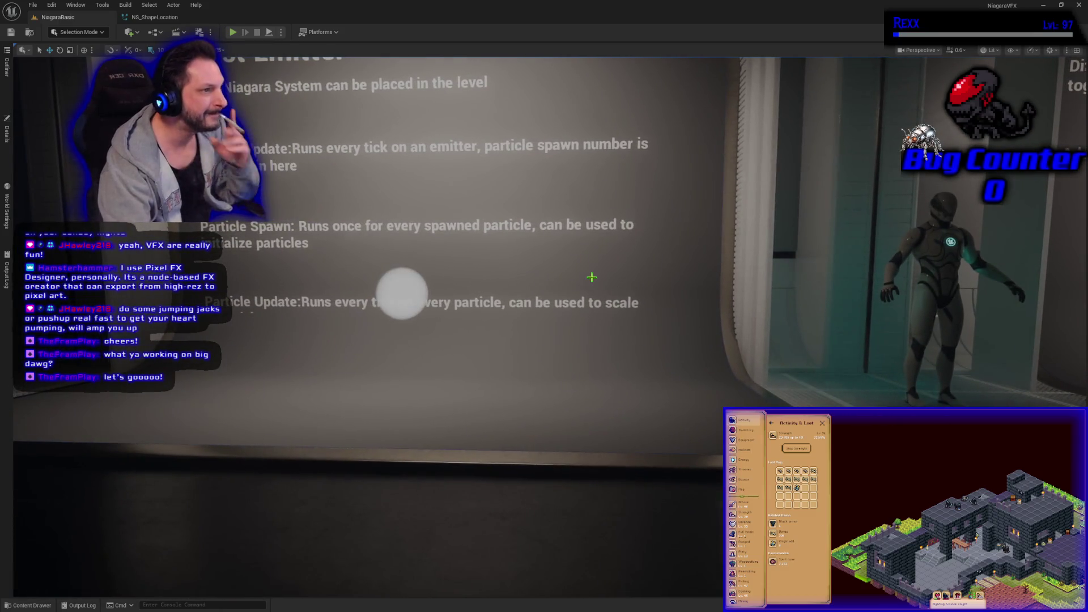
key("s")
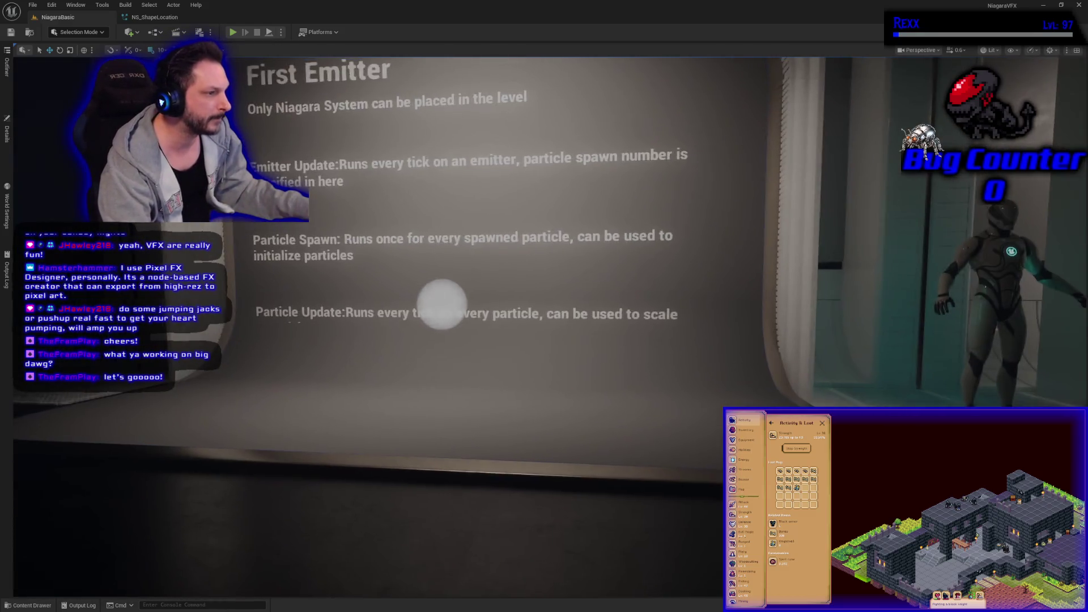
key("d")
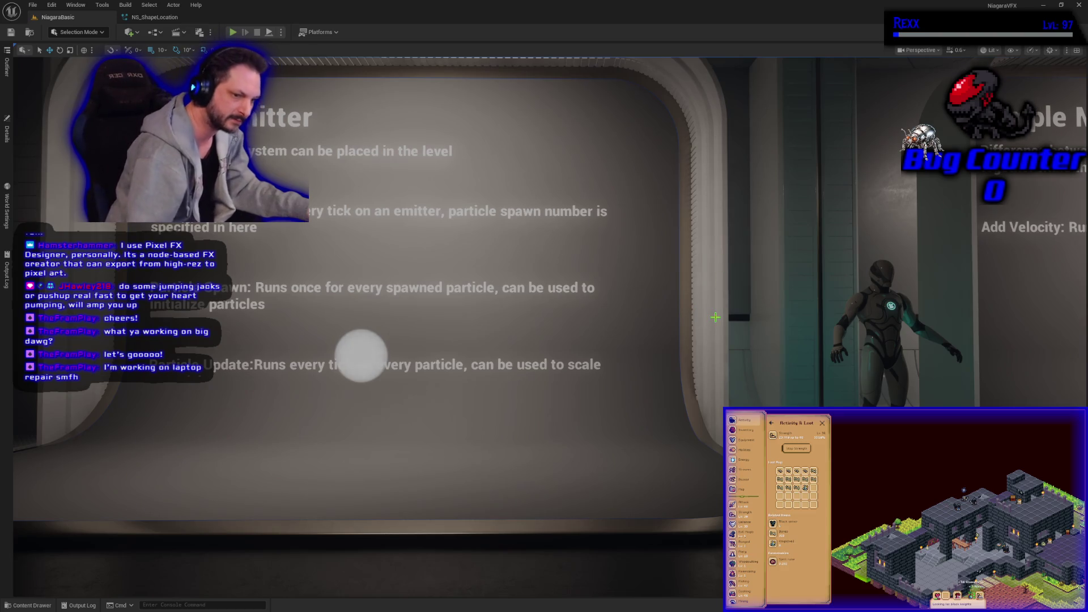
key("d")
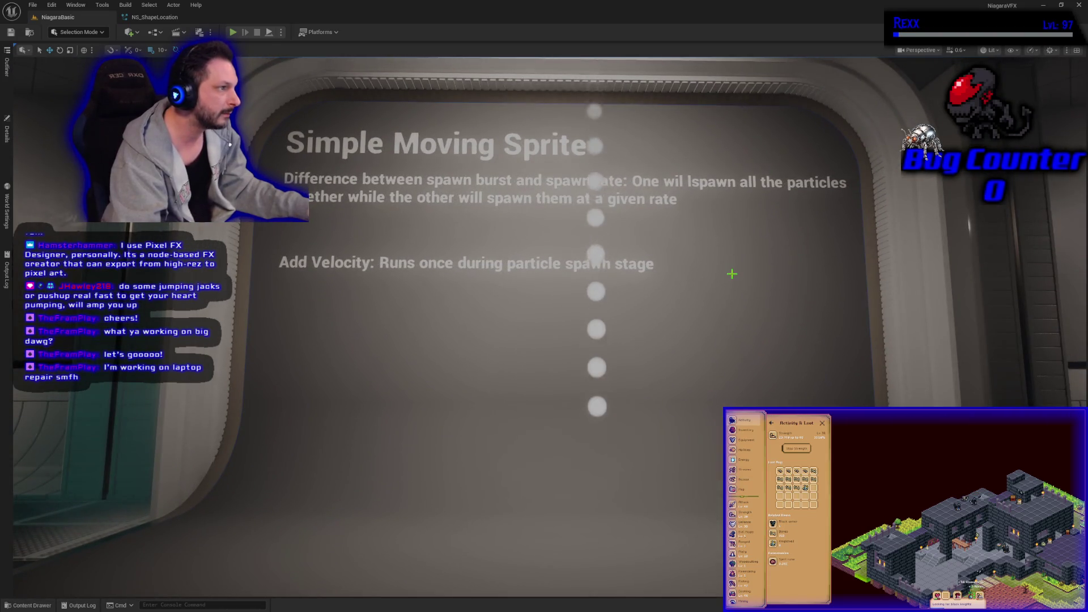
key("d")
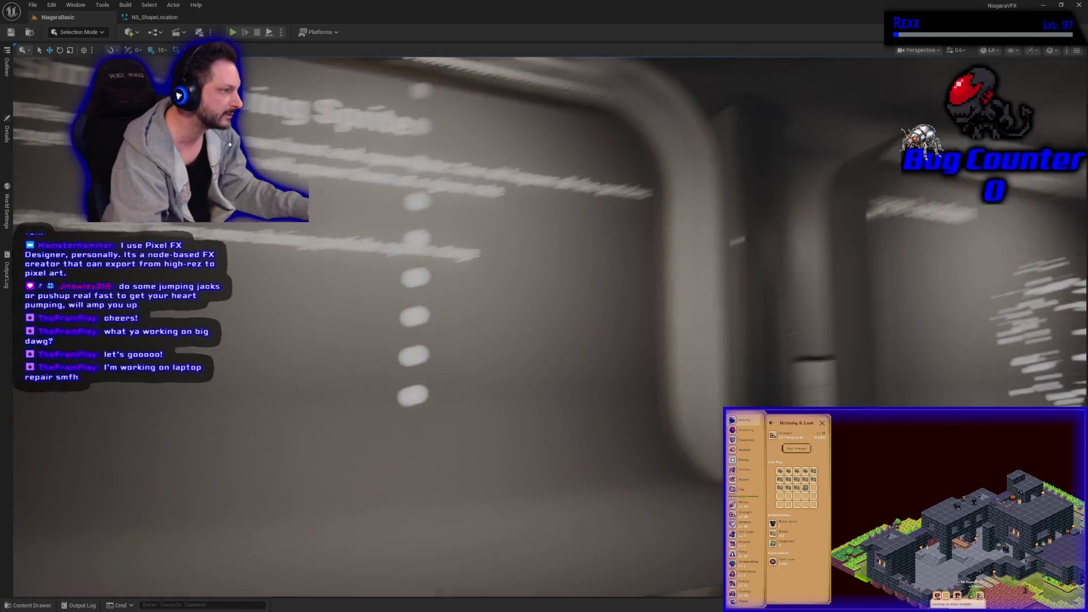
key("w")
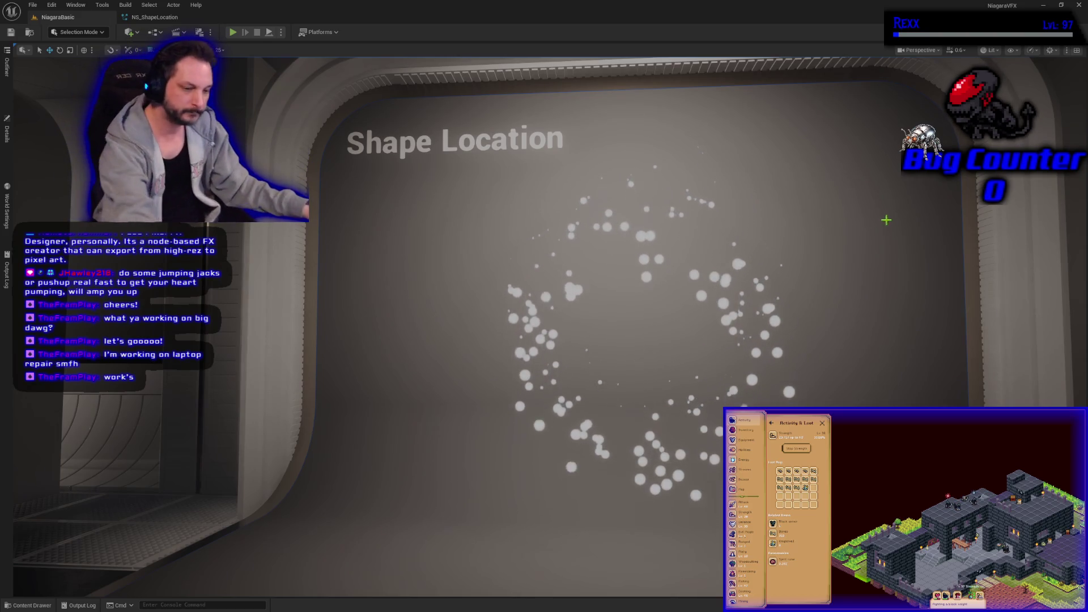
scroll(922, 272, "down", 2)
mouse_move(544, 306)
left_mouse_down()
mouse_move(510, 306)
mouse_move(623, 306)
left_mouse_up()
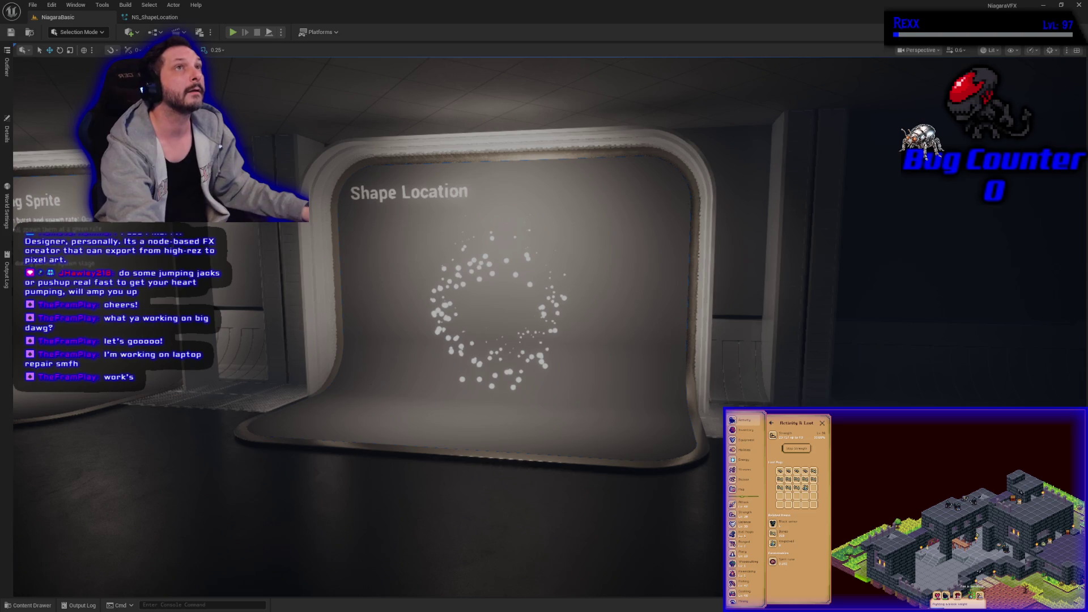
Select the Shape Location display board and add two new Description array elements in its Details
left_click(408, 245)
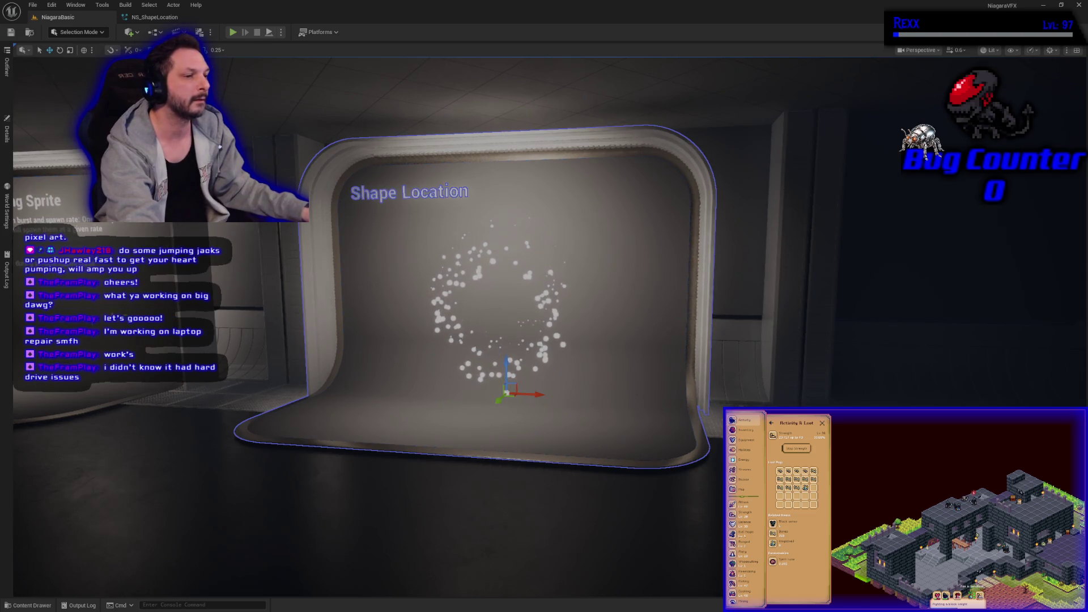
left_click(7, 131)
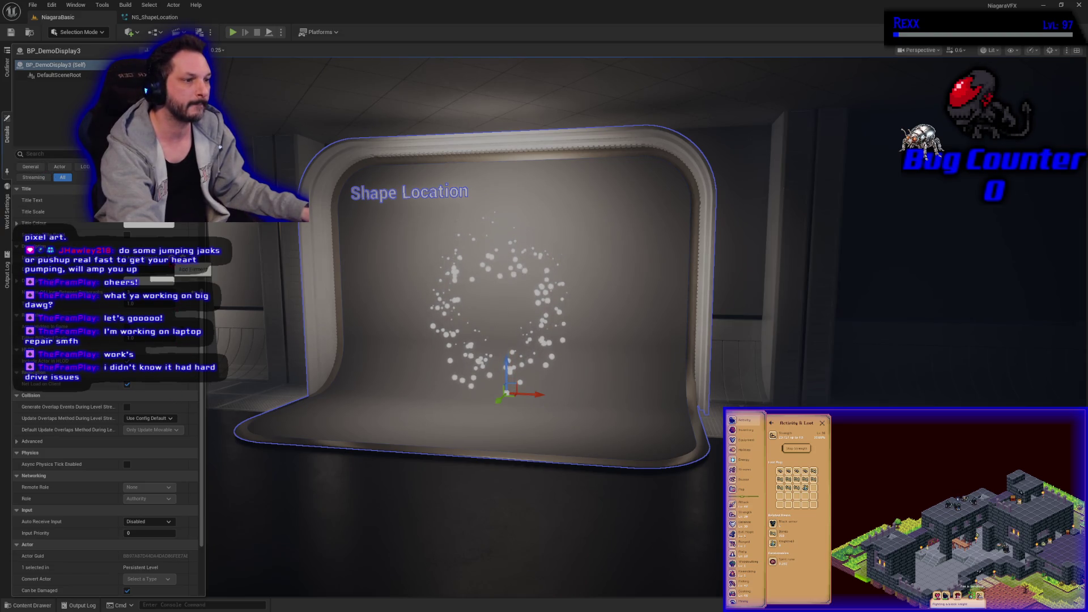
left_click(172, 261)
left_click(173, 262)
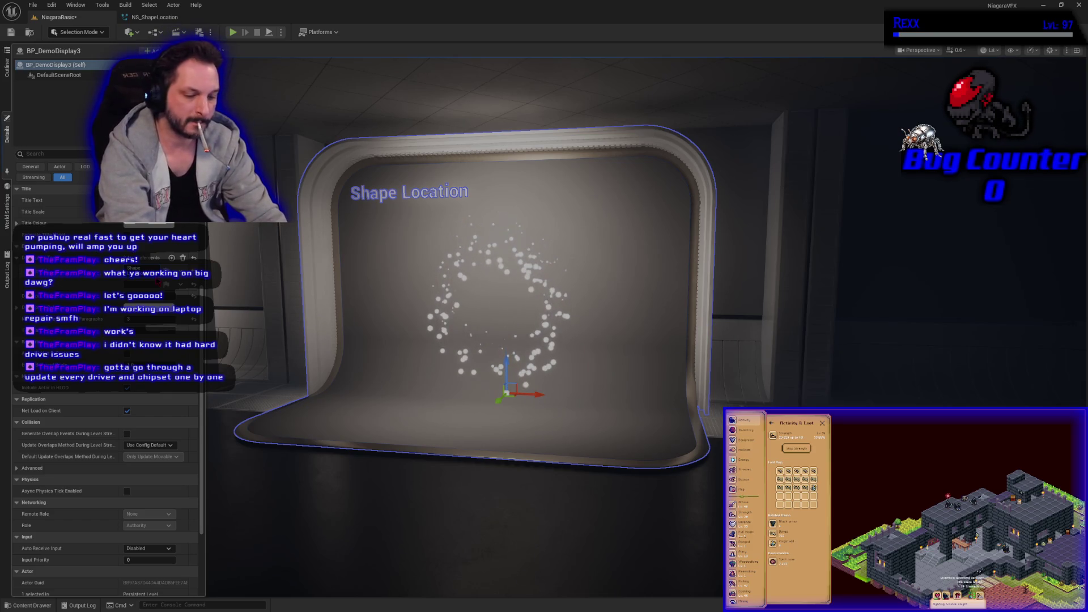
scroll(105, 482, "up", 1)
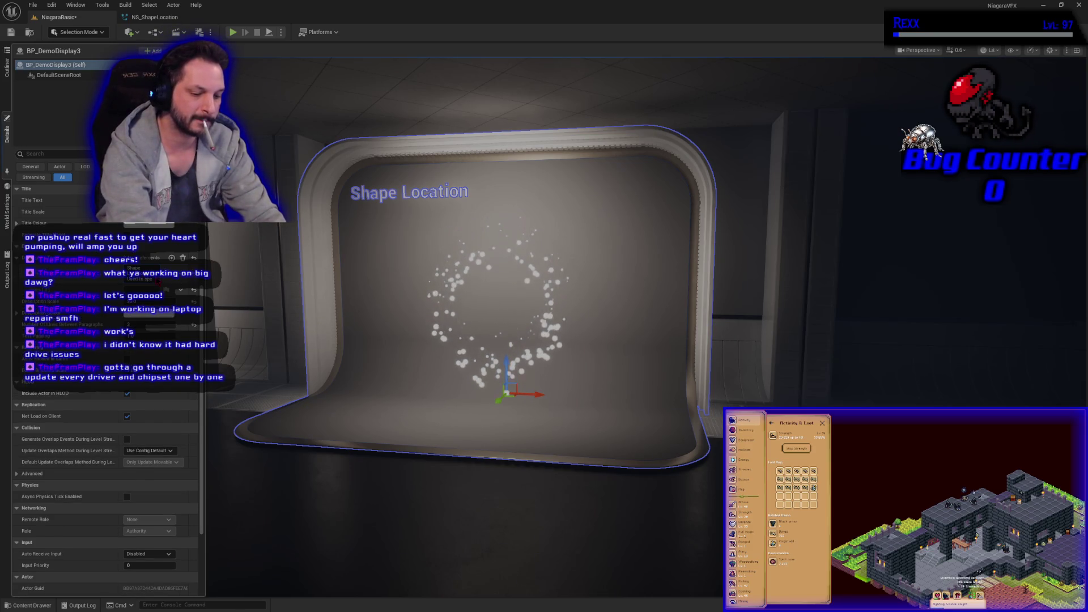
scroll(105, 482, "up", 1)
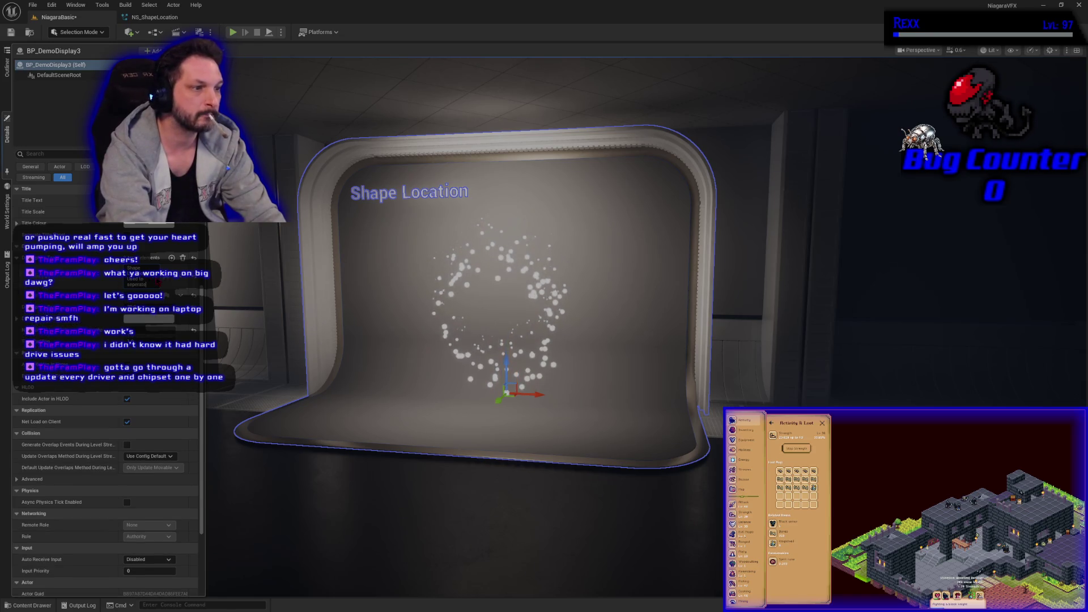
scroll(105, 482, "up", 1)
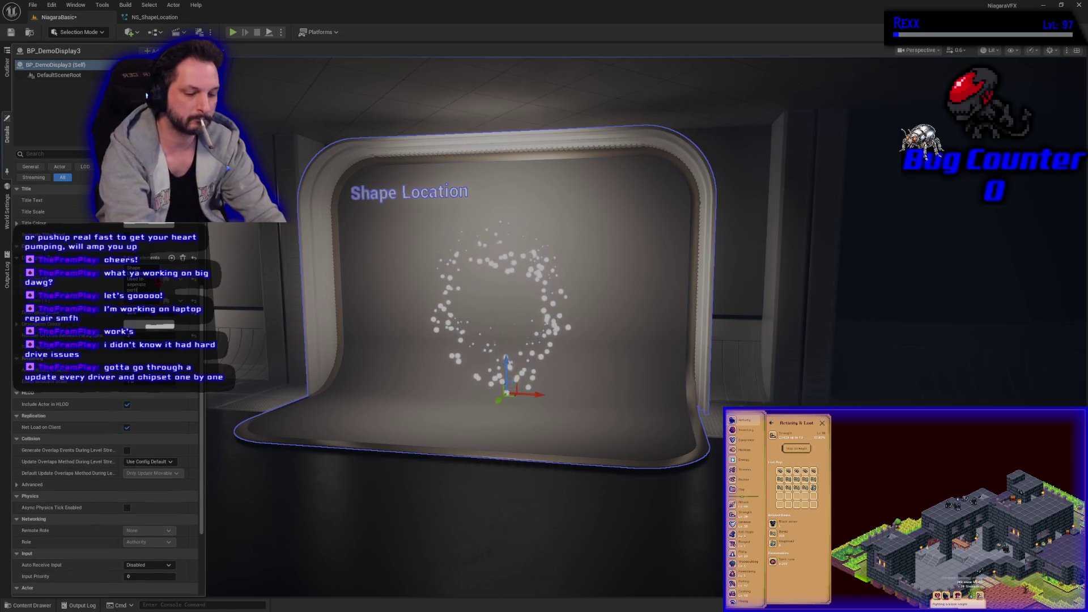
scroll(105, 482, "up", 1)
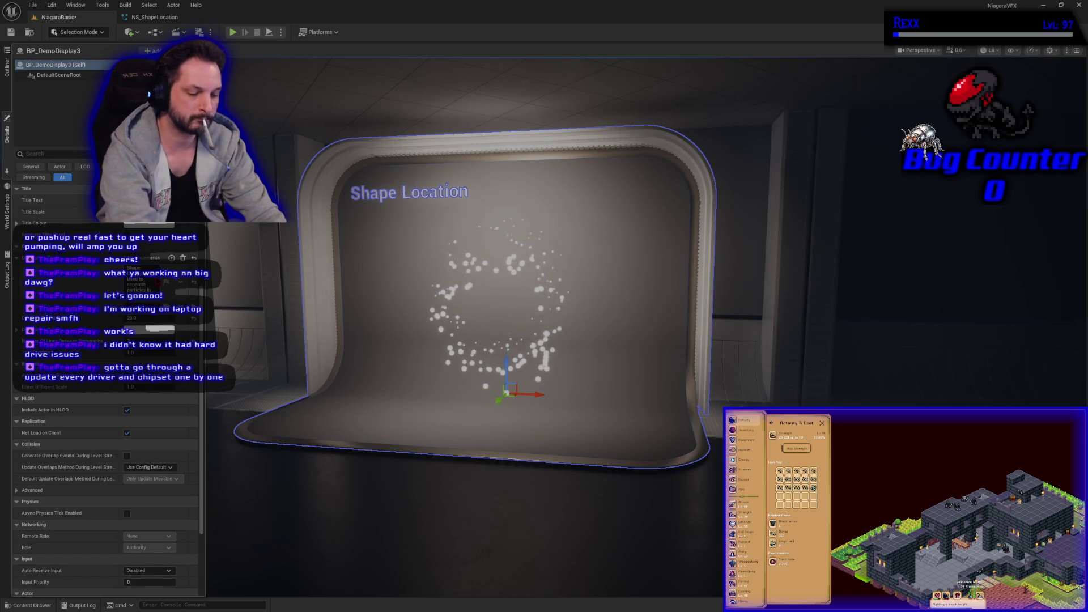
scroll(105, 481, "up", 1)
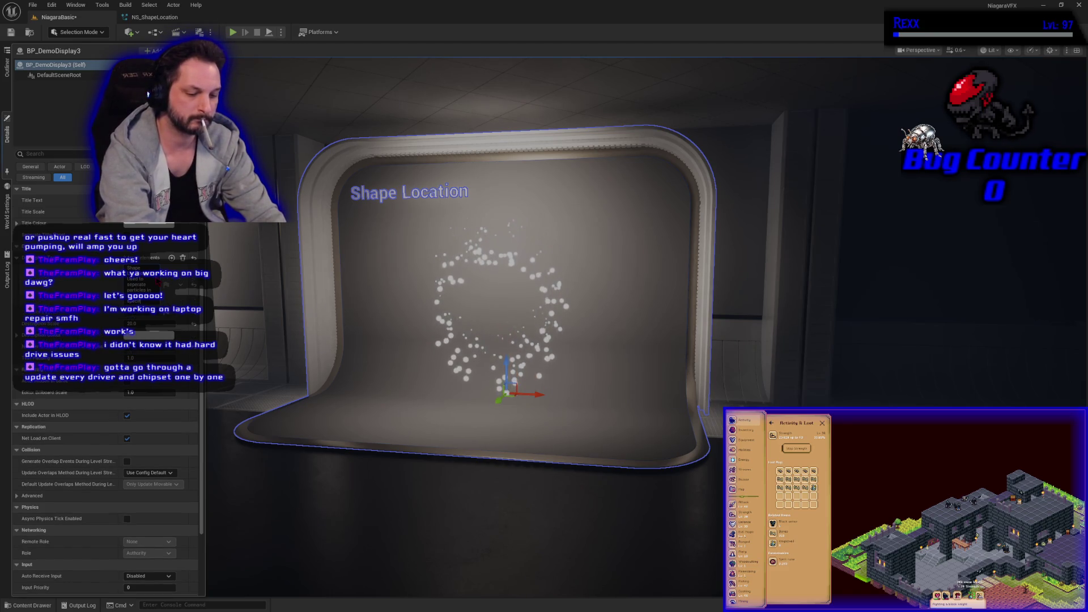
scroll(105, 482, "up", 1)
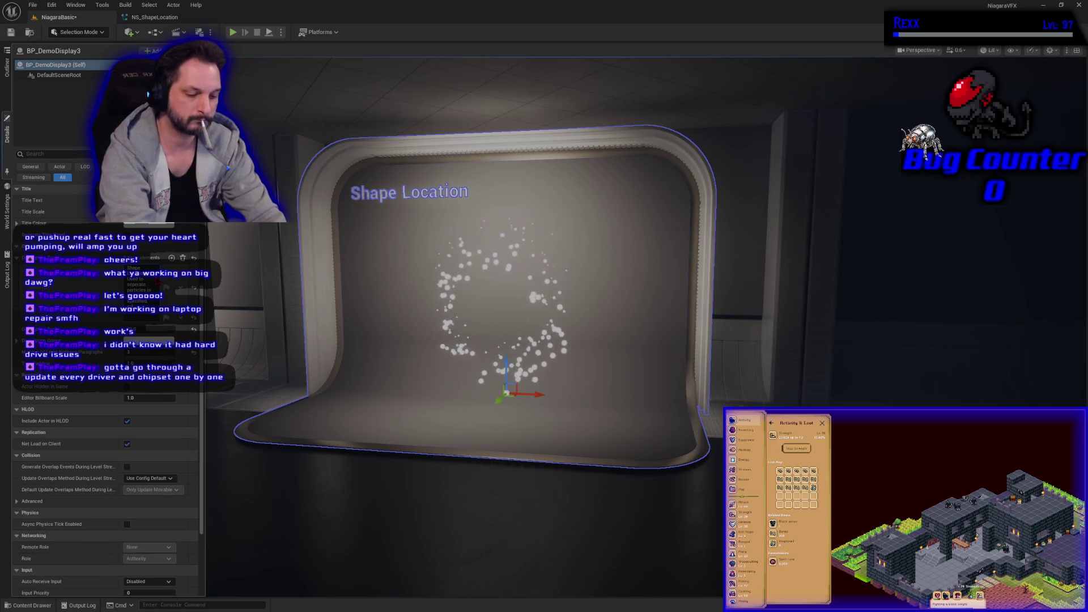
scroll(105, 481, "up", 1)
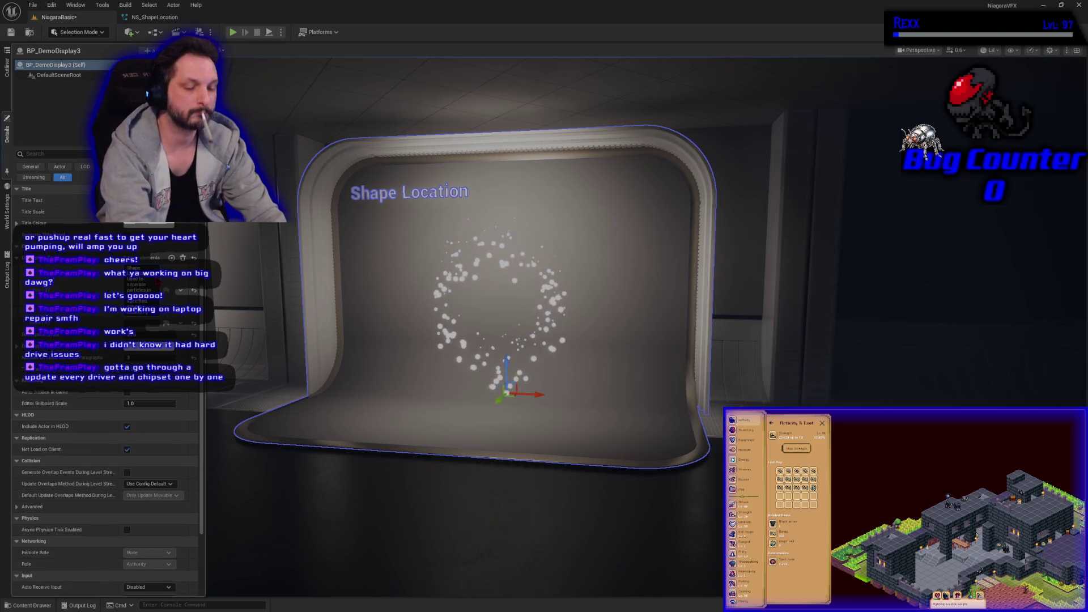
scroll(105, 482, "up", 1)
scroll(105, 481, "up", 1)
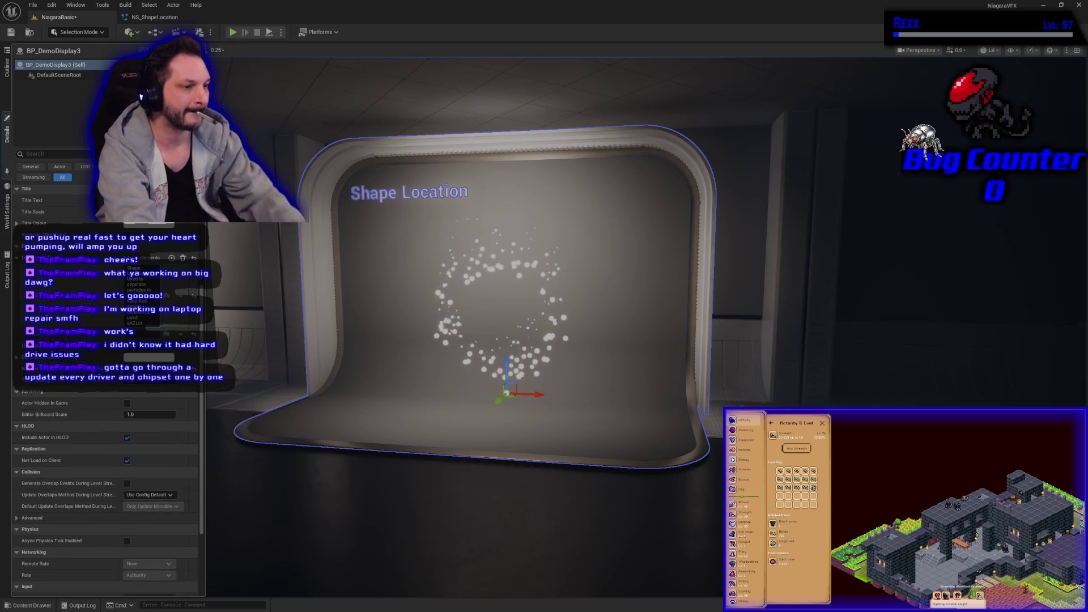
scroll(104, 482, "down", 1)
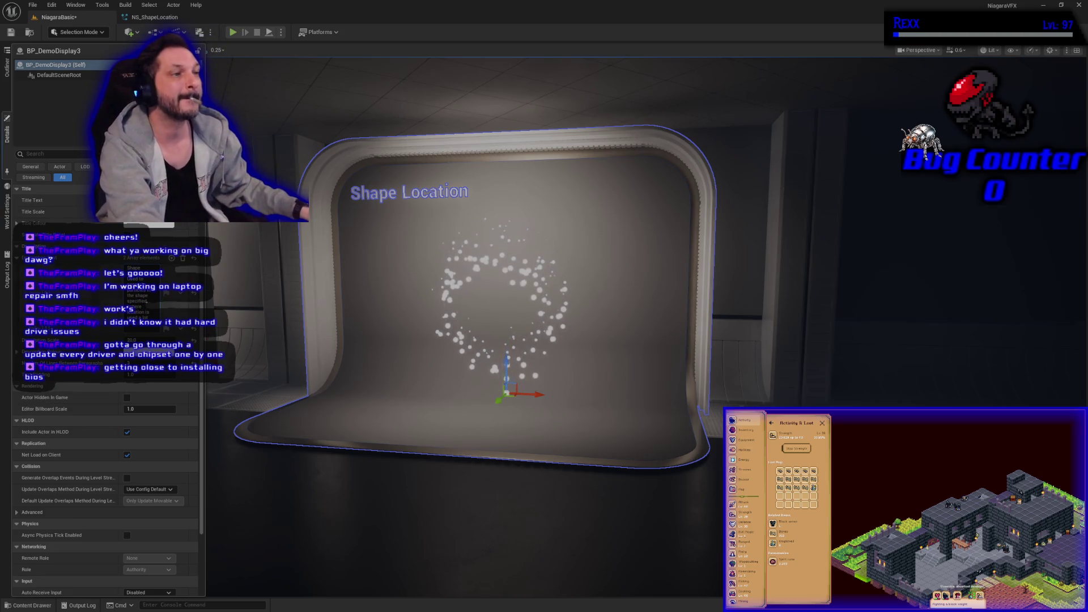
Write the second paragraph saying Torus Location and sprite size scaling are used, and commit it
left_click(140, 329)
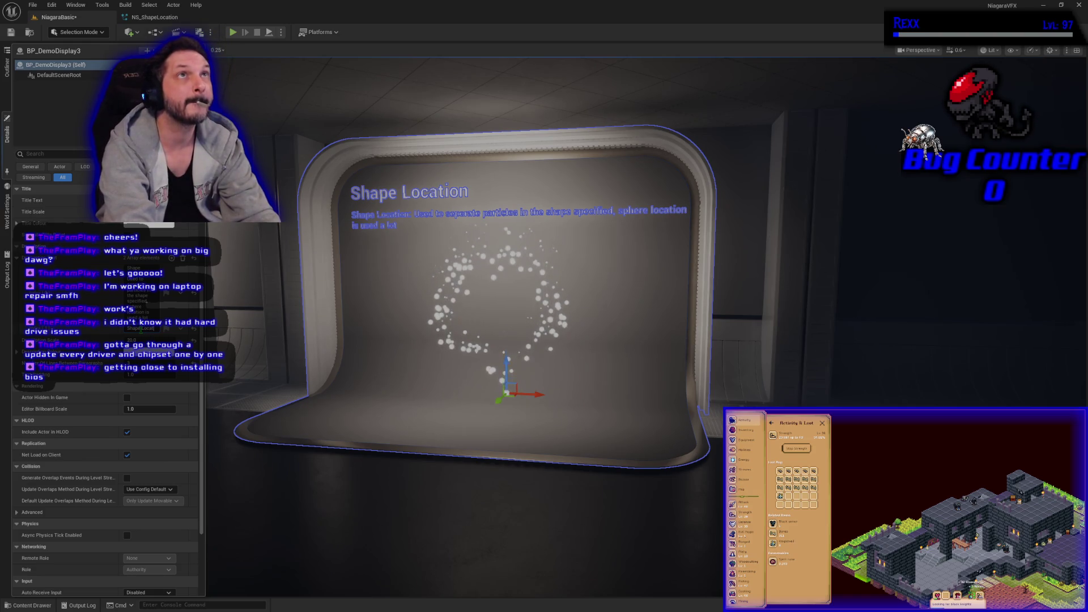
type("ion and Modu")
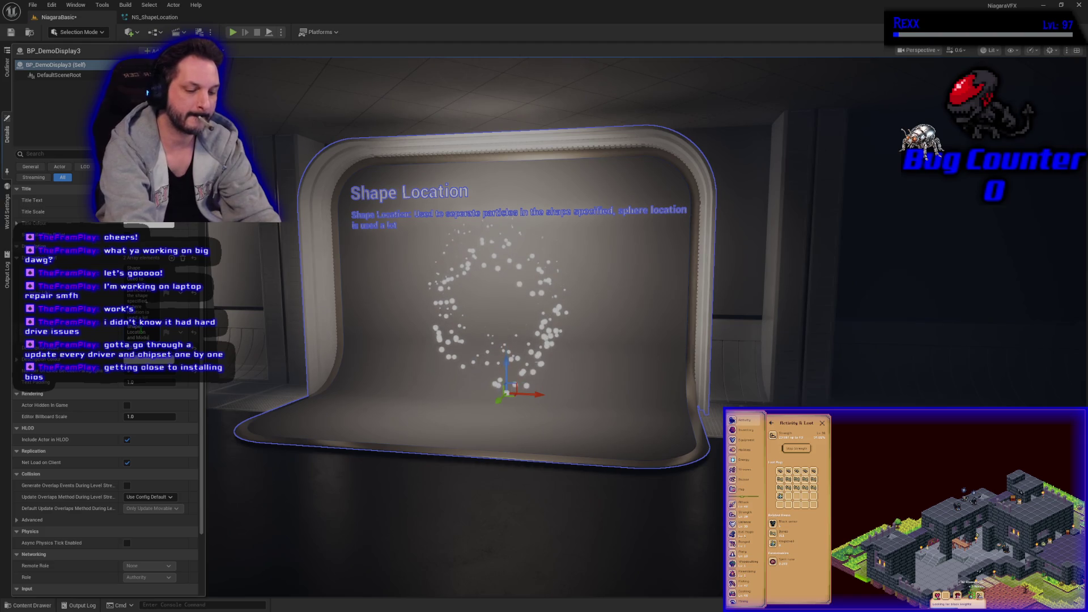
type("le")
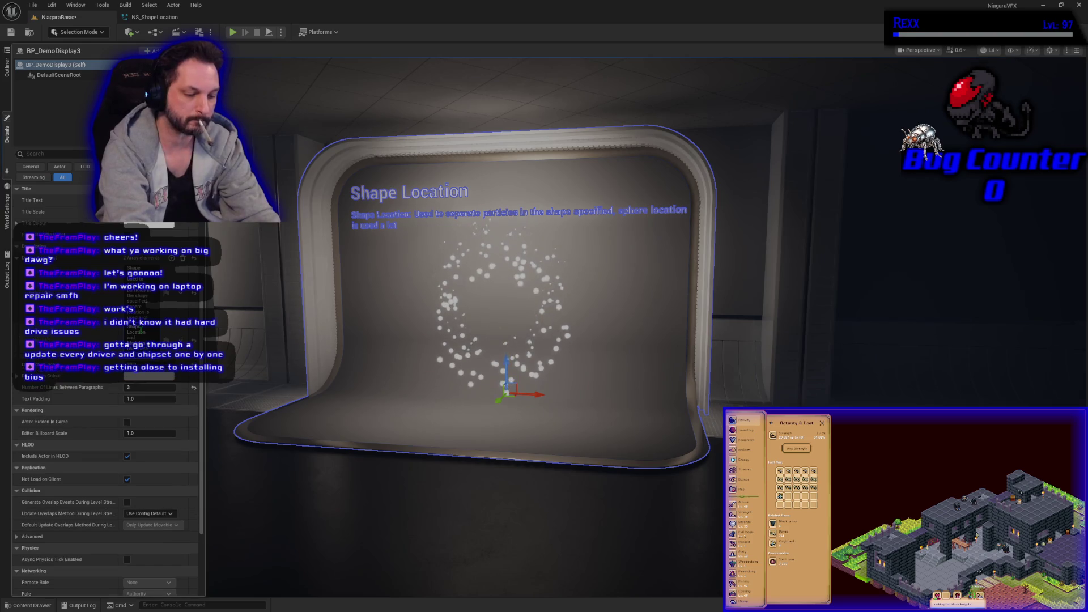
type("  Location")
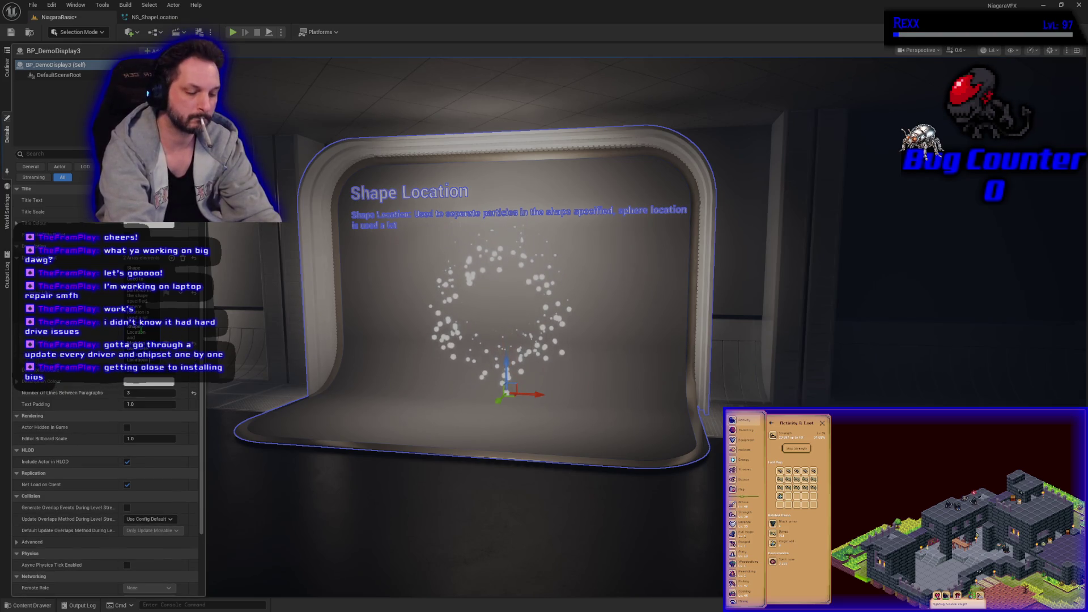
type(" are used")
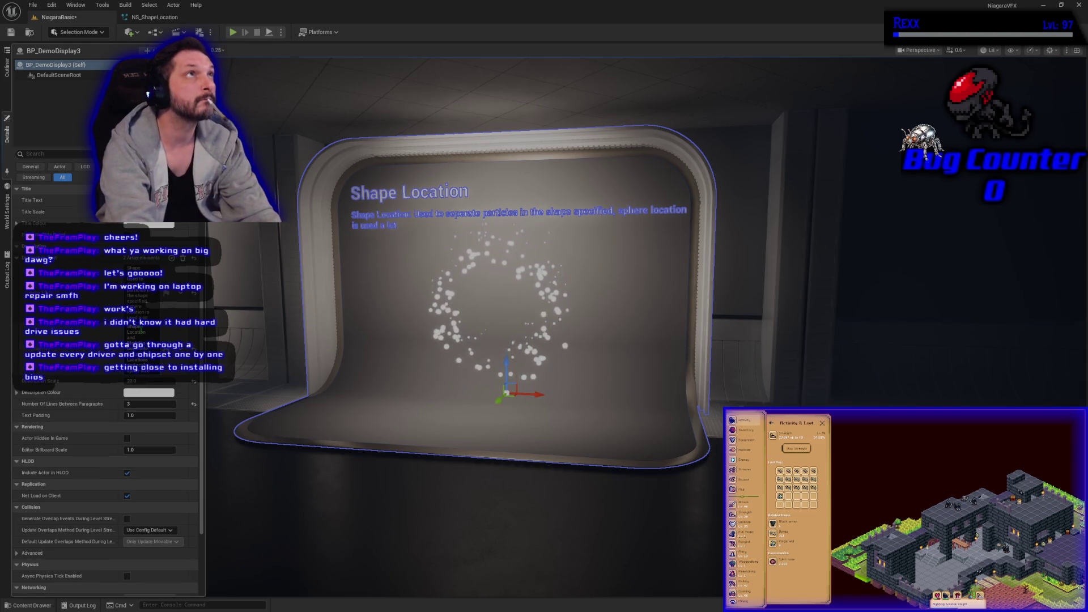
key("Return")
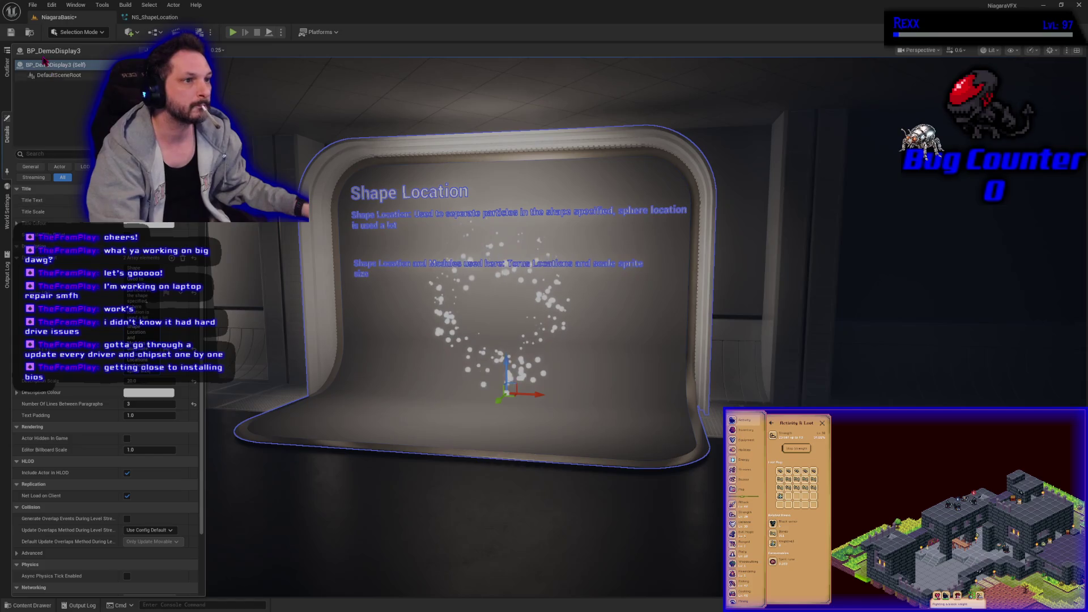
left_click(33, 4)
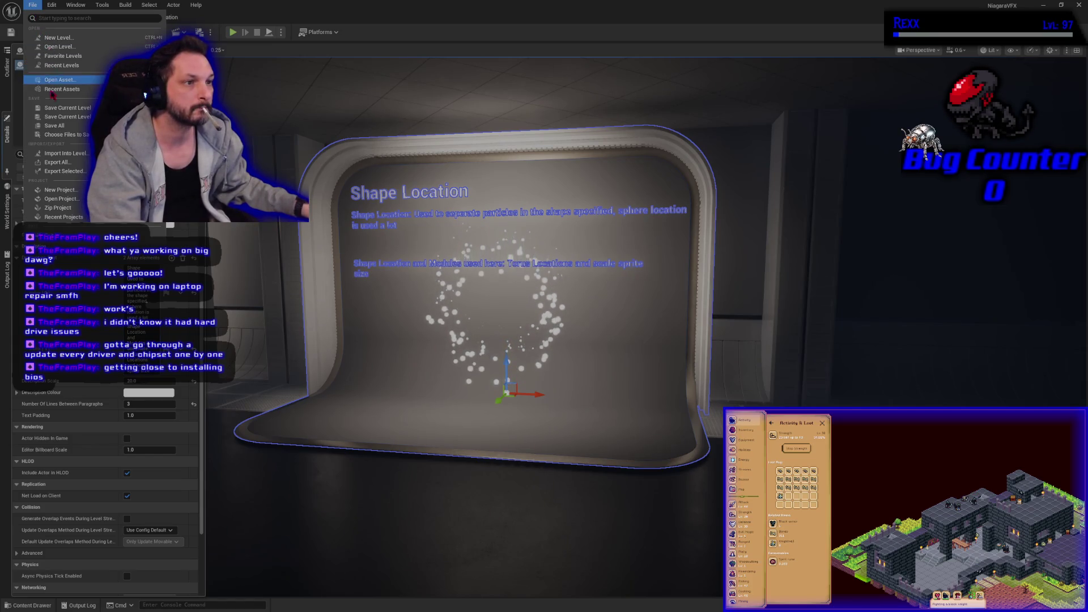
key("Escape")
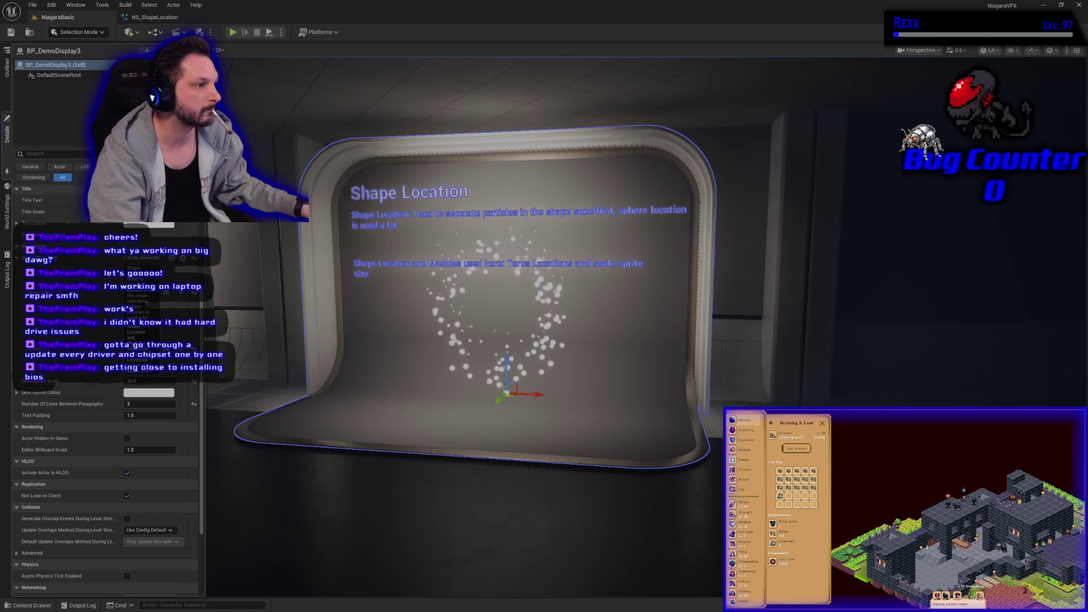
left_click(408, 409)
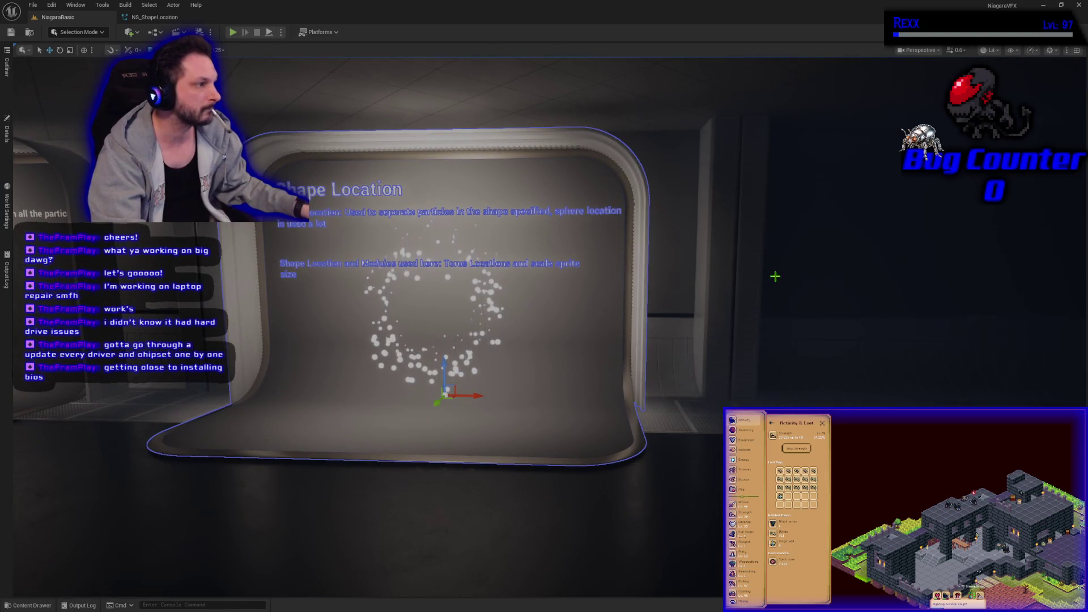
Reselect the Shape Location display board, review its properties, and save the NiagaraBasic level
left_click(632, 328)
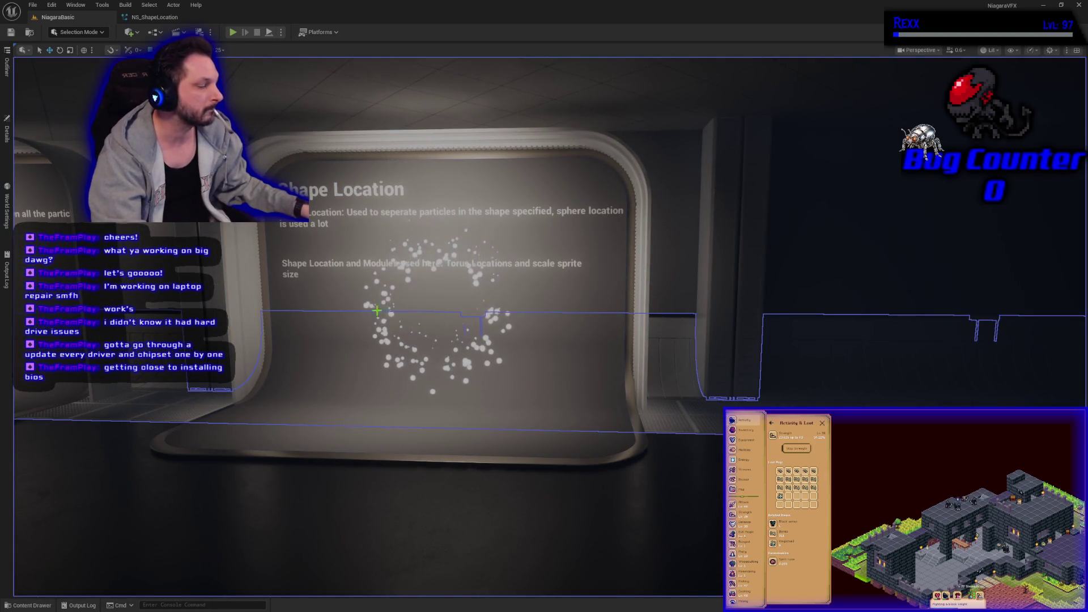
left_click(7, 67)
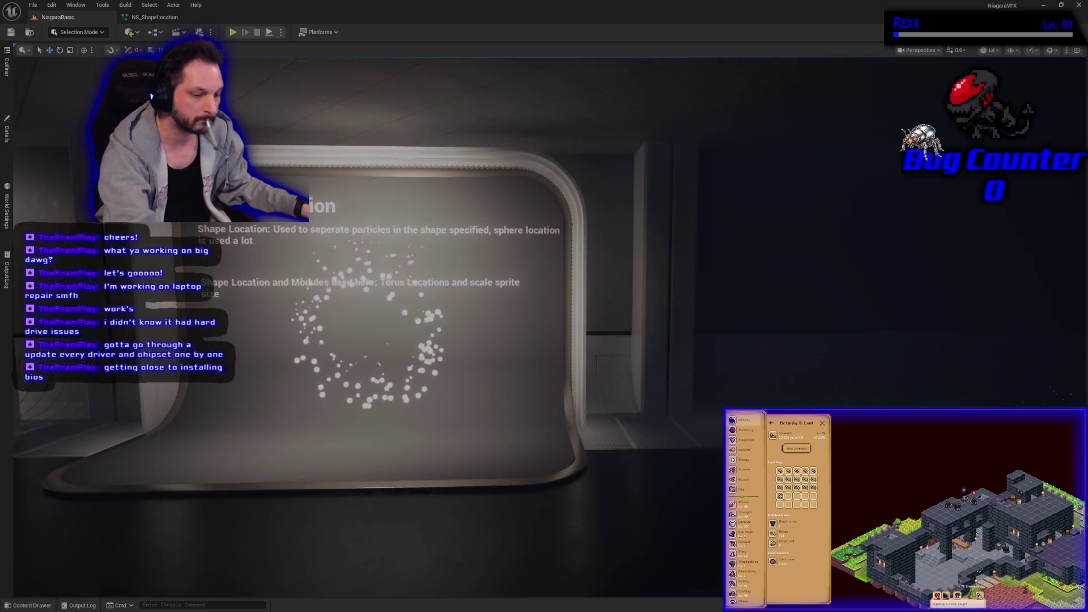
scroll(550, 326, "up", 5)
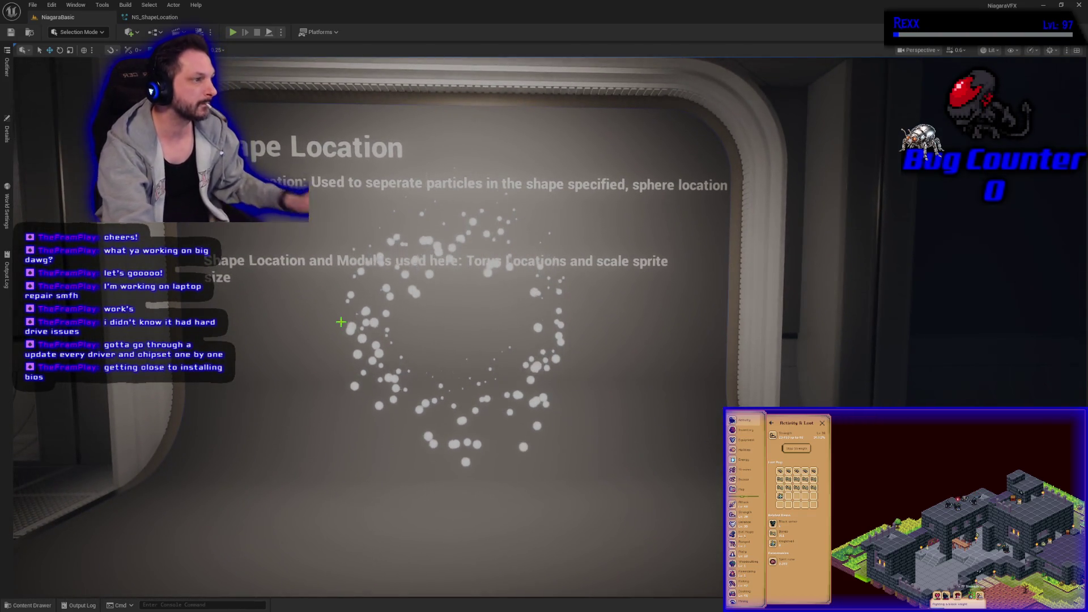
left_click(451, 261)
left_click(7, 135)
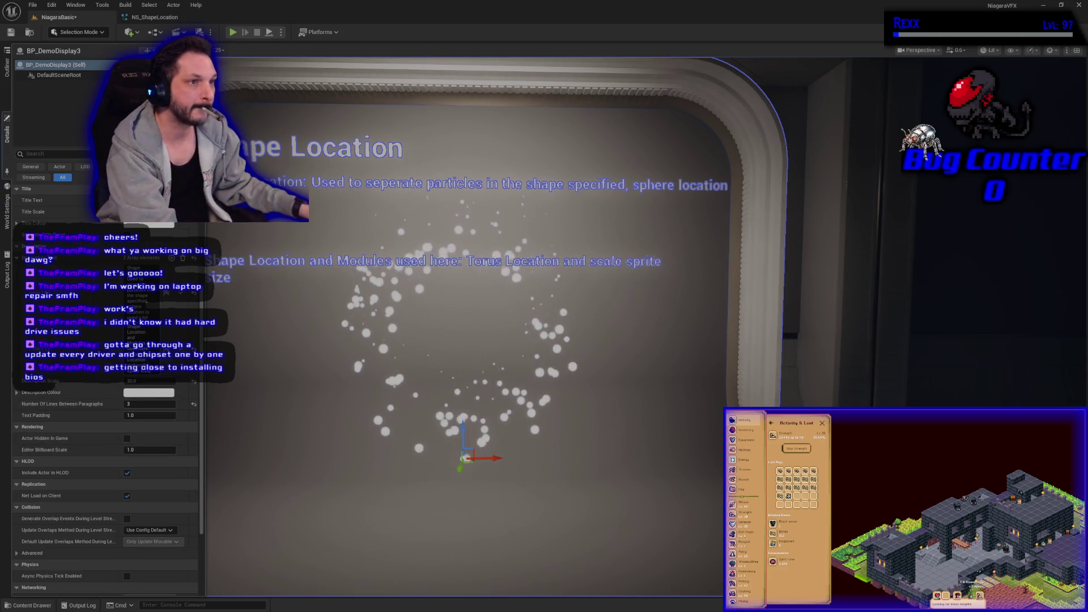
left_click(12, 33)
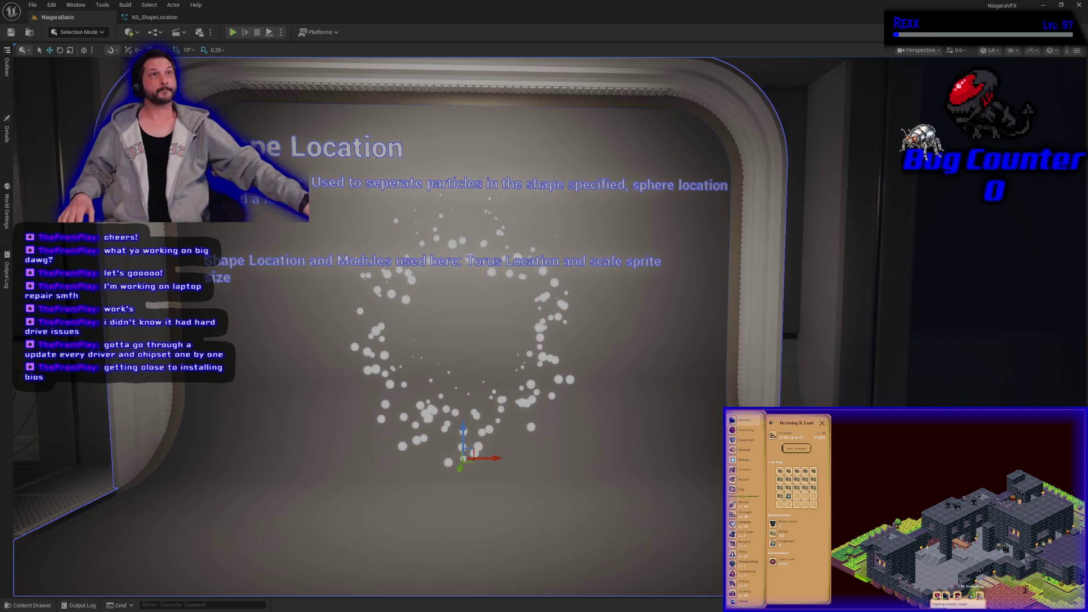
Duplicate the Shape Location display board to the right of the original and frame the copy
mouse_move(510, 283)
left_mouse_down()
mouse_move(510, 317)
mouse_move(465, 300)
left_mouse_up()
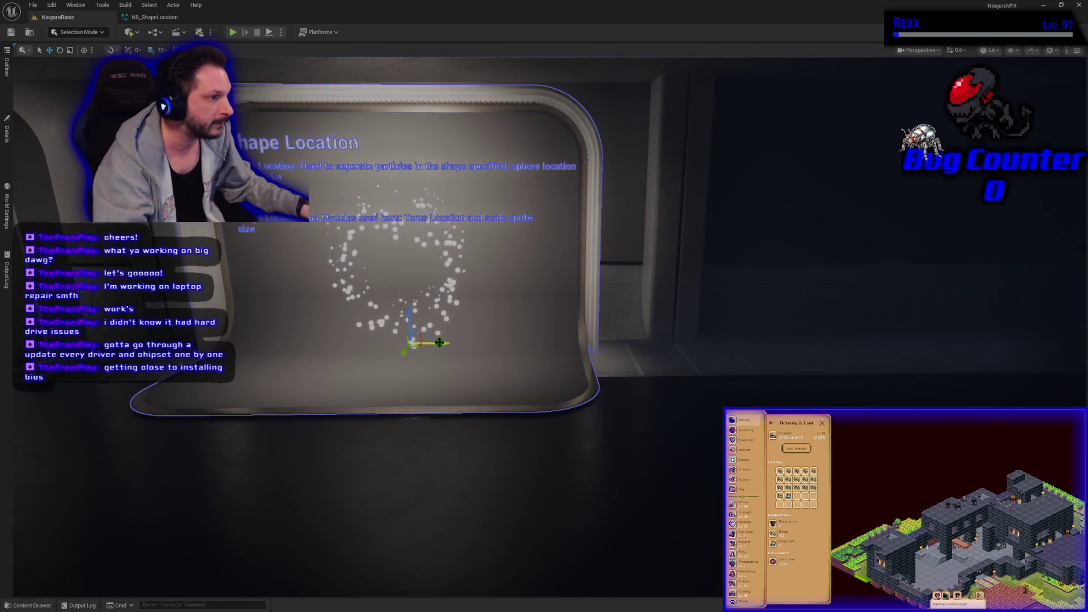
left_click_drag(433, 342, 907, 340)
left_click_drag(921, 387, 914, 382)
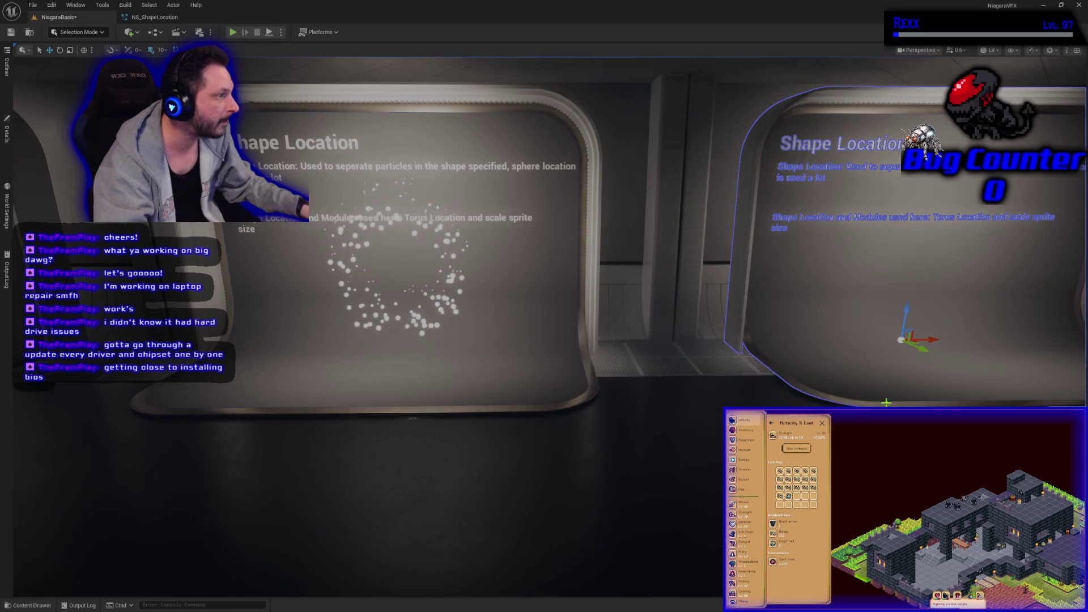
key("f")
scroll(544, 306, "up", 5)
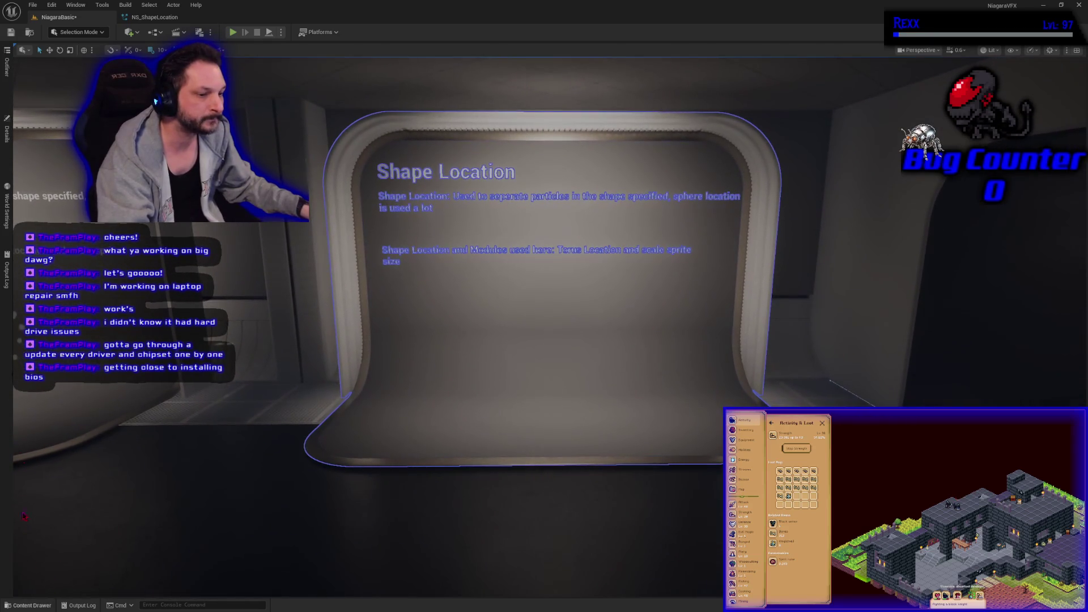
Clear all Description paragraphs on BP_DemoDisplay4 and set its Title Text to 'Forces'
left_click(7, 132)
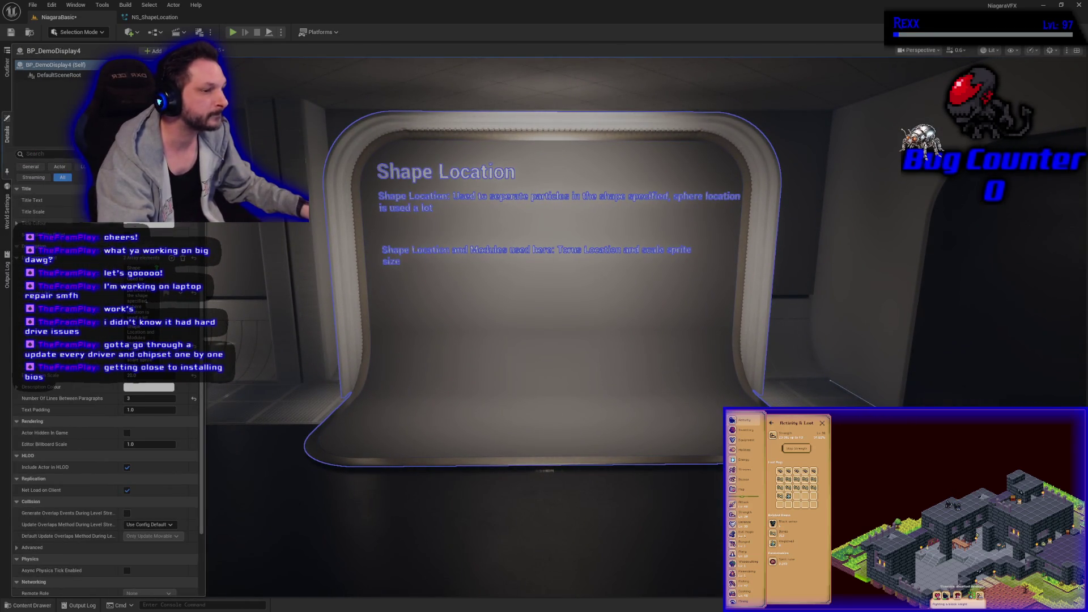
left_click(182, 258)
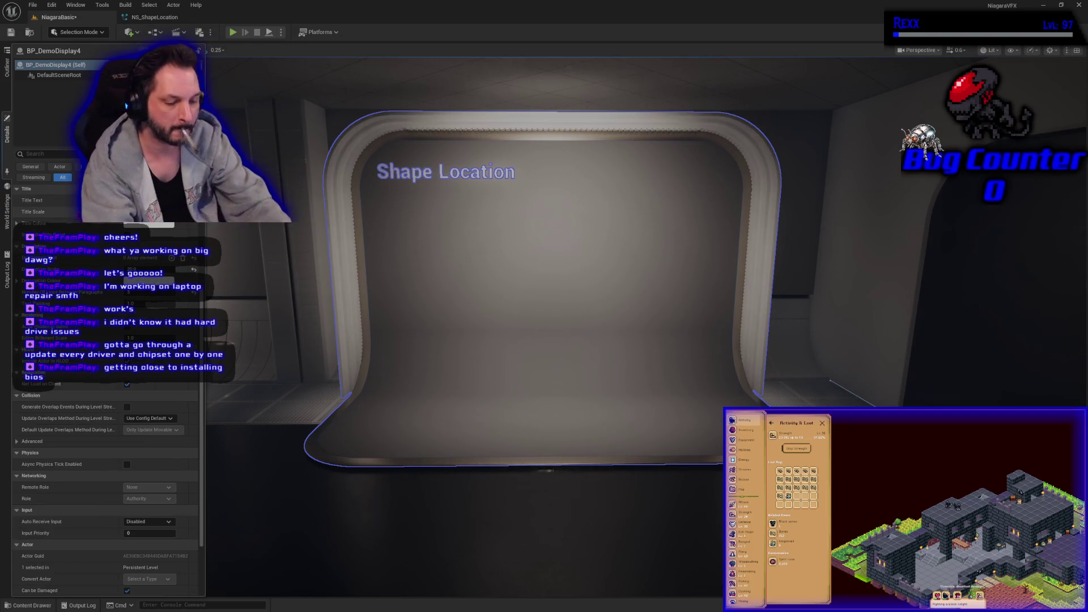
key("Return")
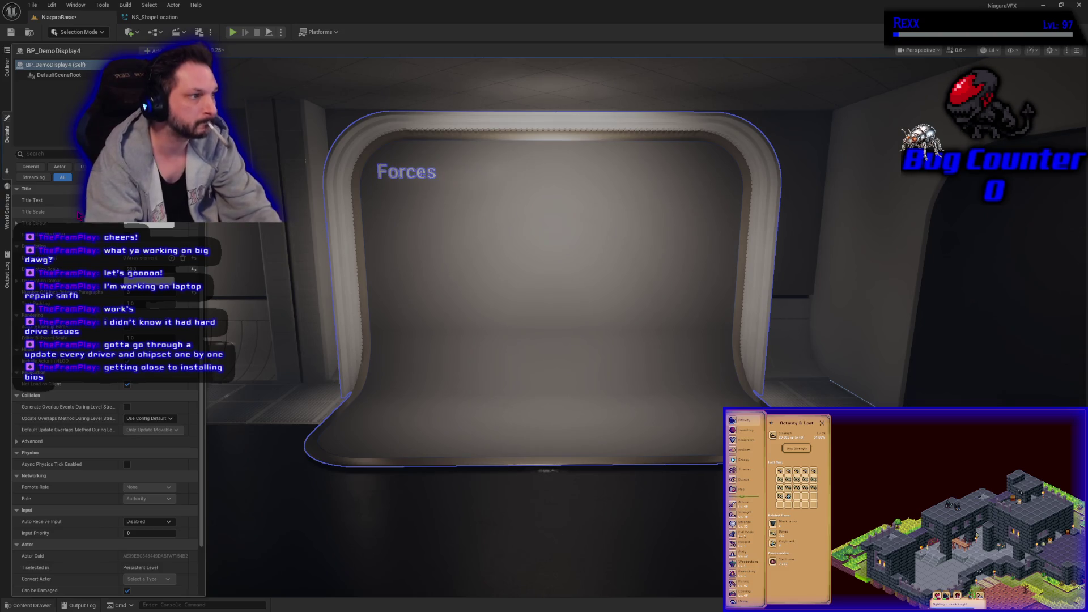
left_click(11, 34)
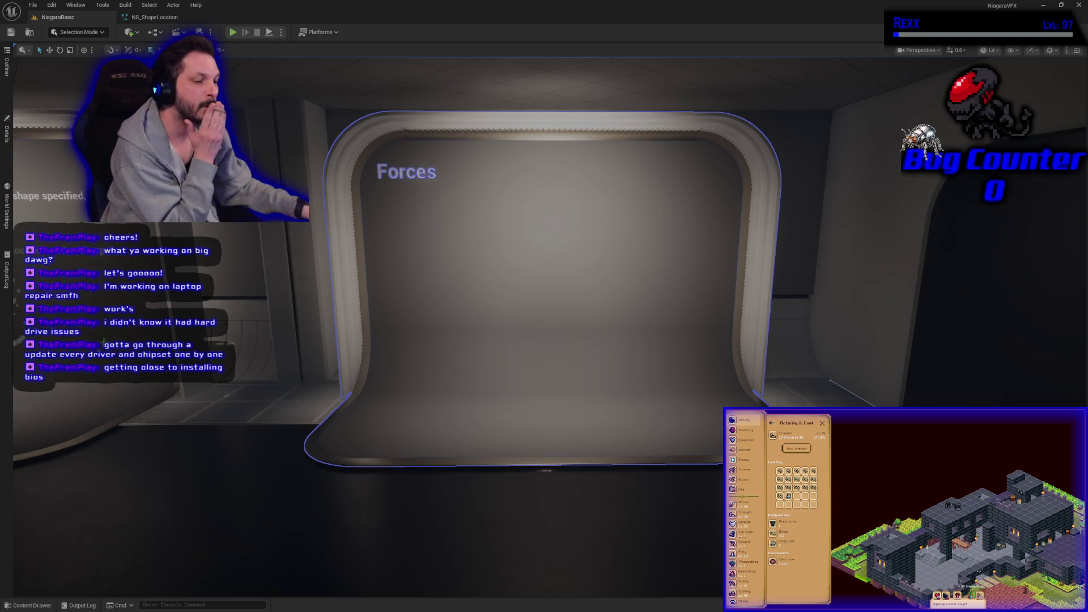
Create a new 04-Forces folder under NiagaraBasic in the Content Drawer and open it
left_click(28, 605)
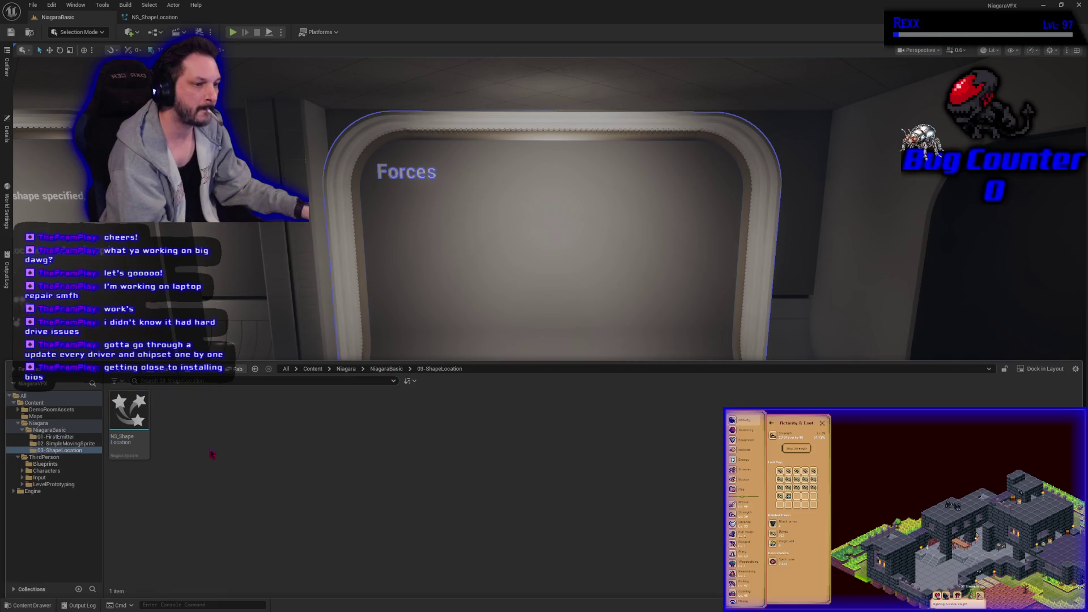
left_click(386, 368)
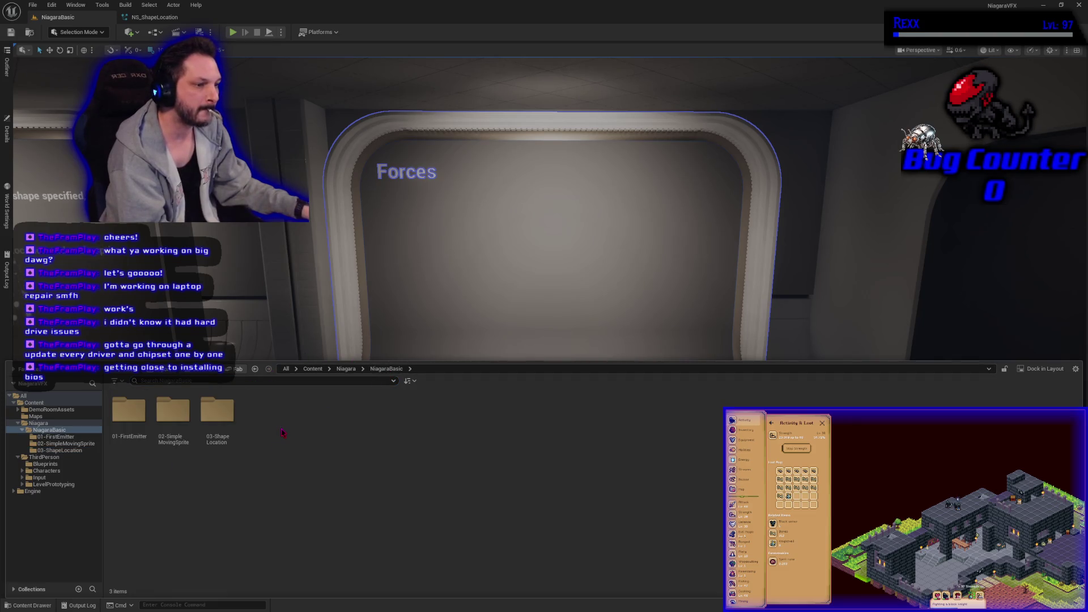
right_click(282, 432)
left_click(316, 127)
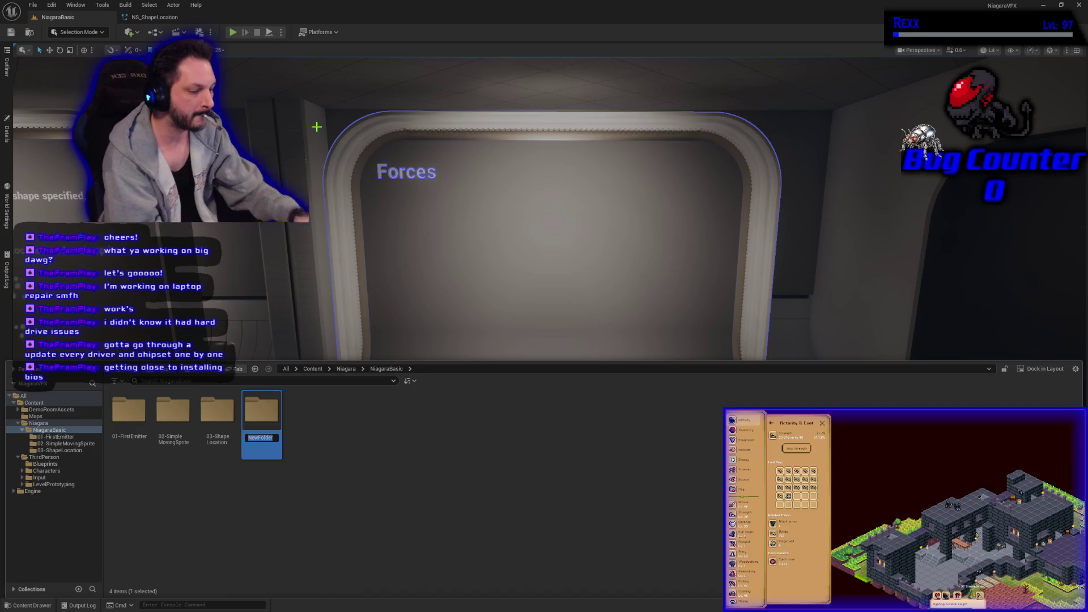
type("04-")
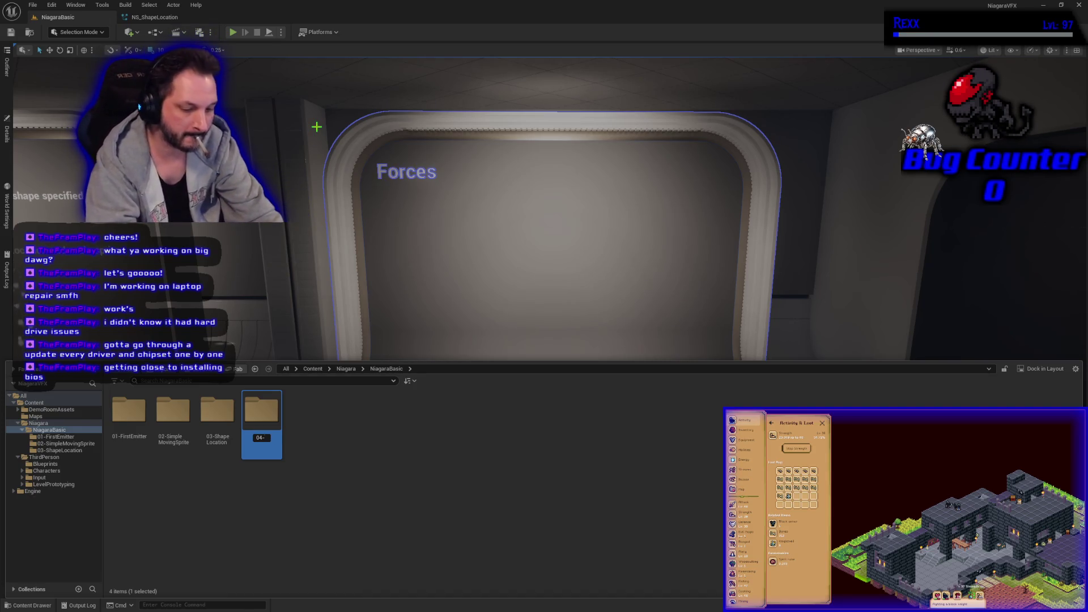
key("Return")
key("Return")
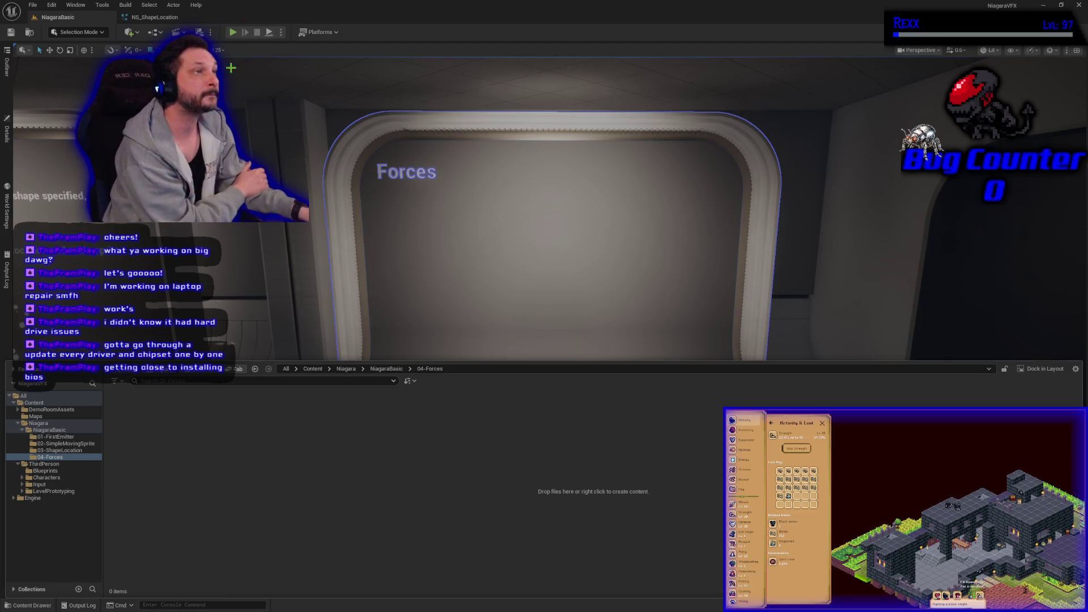
right_click(226, 463)
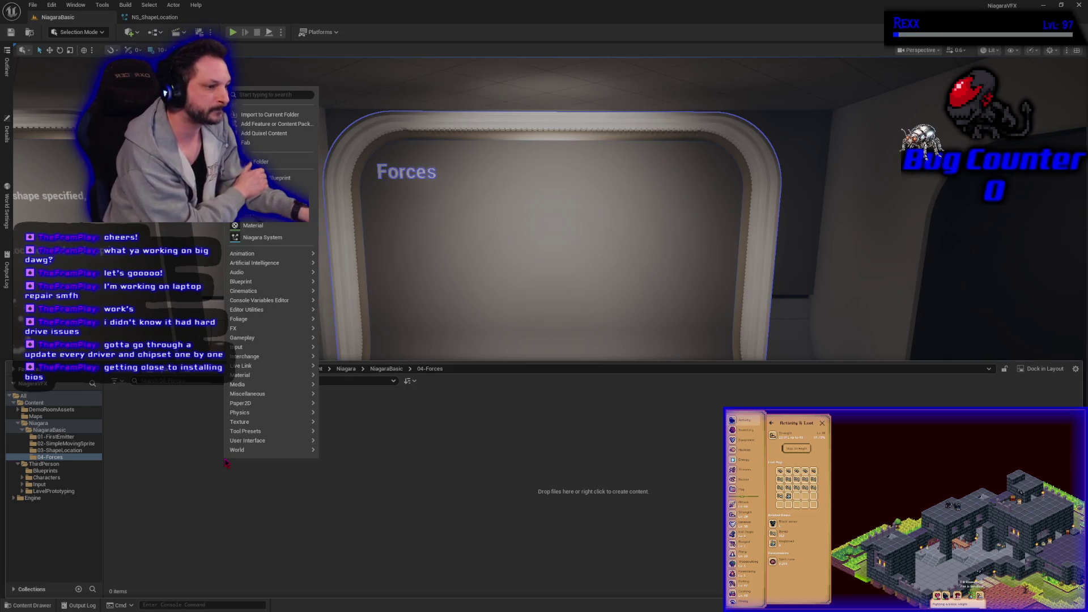
Create a Niagara system from the SimpleSpriteBurst emitter, name it NS_Forces, and open it
left_click(266, 236)
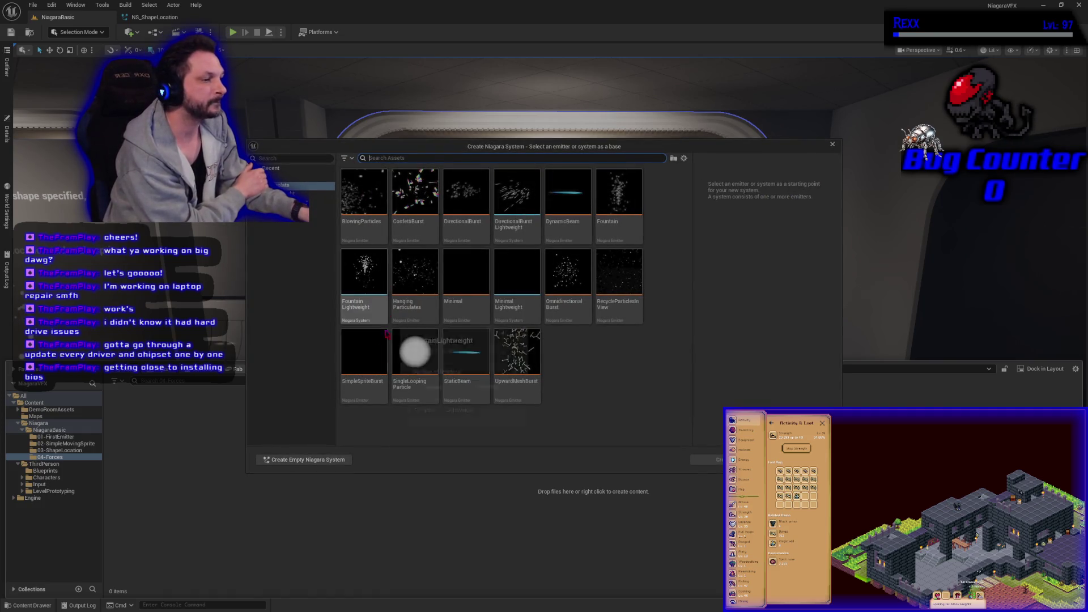
left_click(364, 357)
left_click(710, 461)
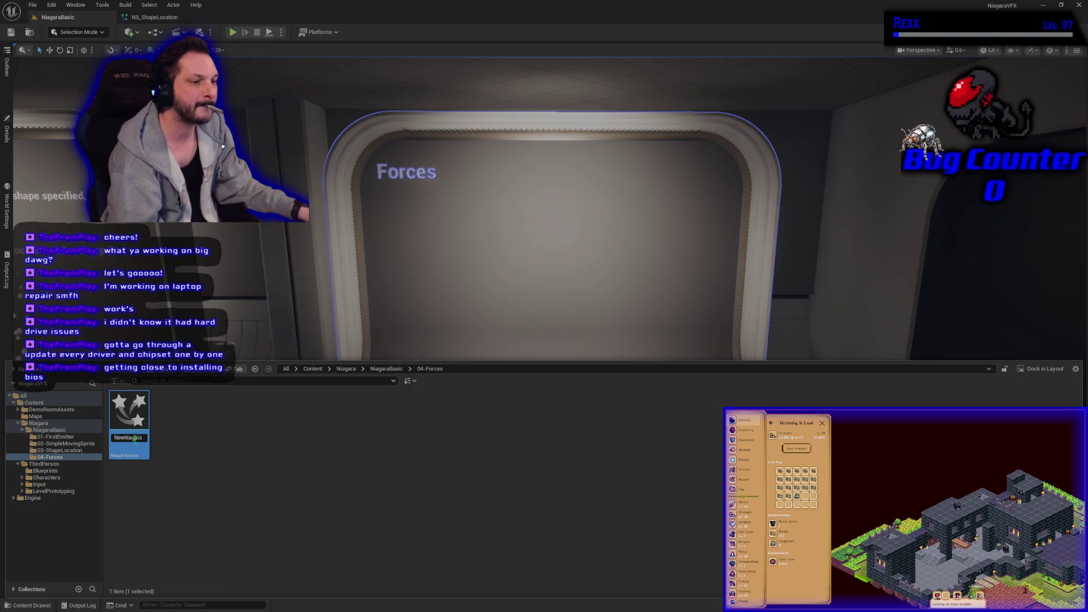
type("NS_Forces")
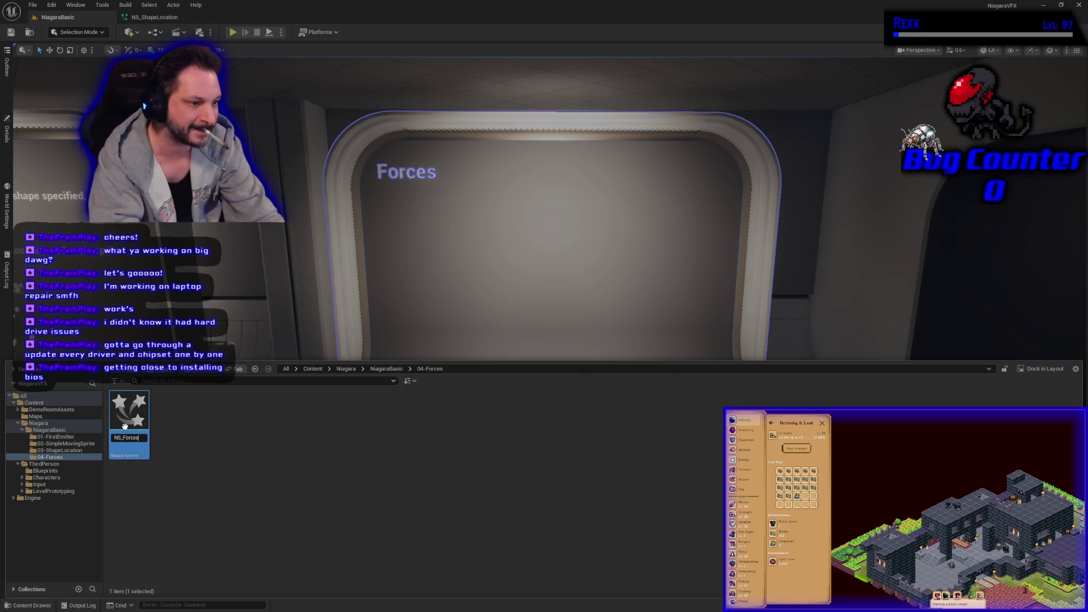
key("Return")
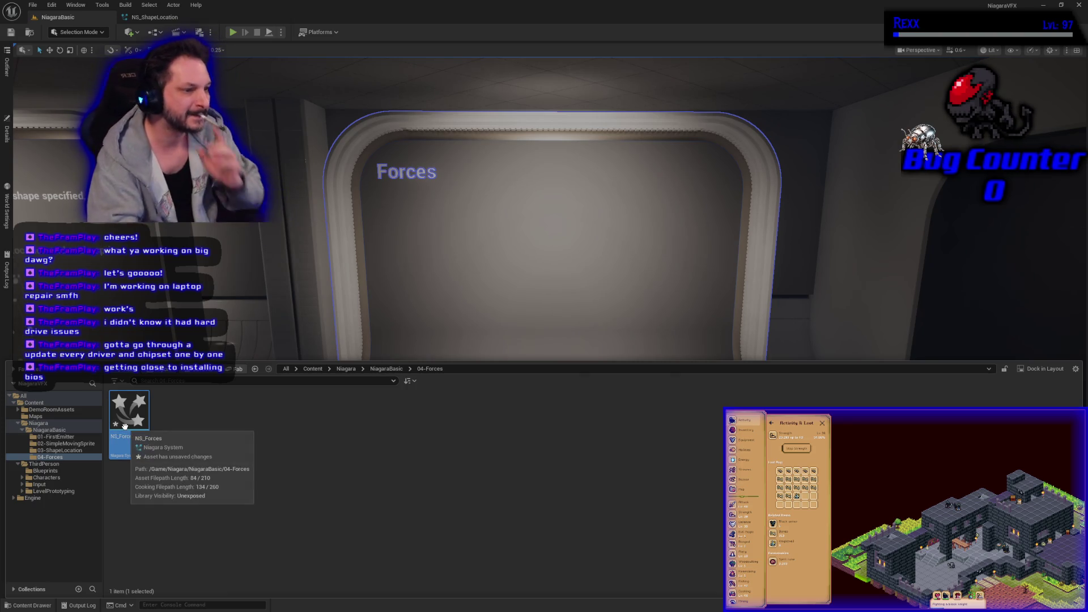
double_click(112, 415)
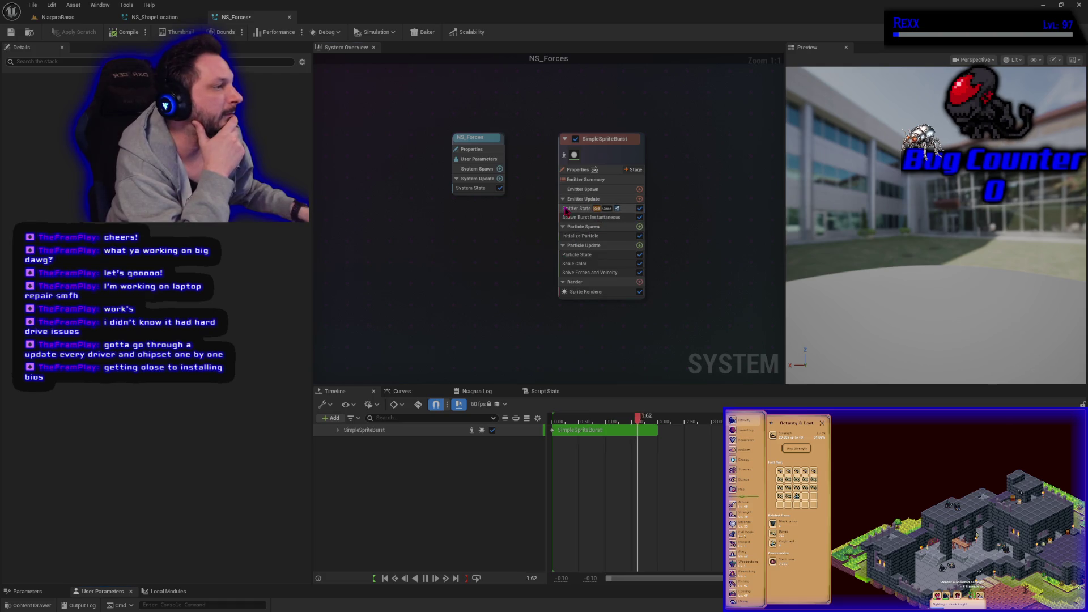
Set the SimpleSpriteBurst emitter's Emitter State loop behavior to Infinite
left_click(599, 208)
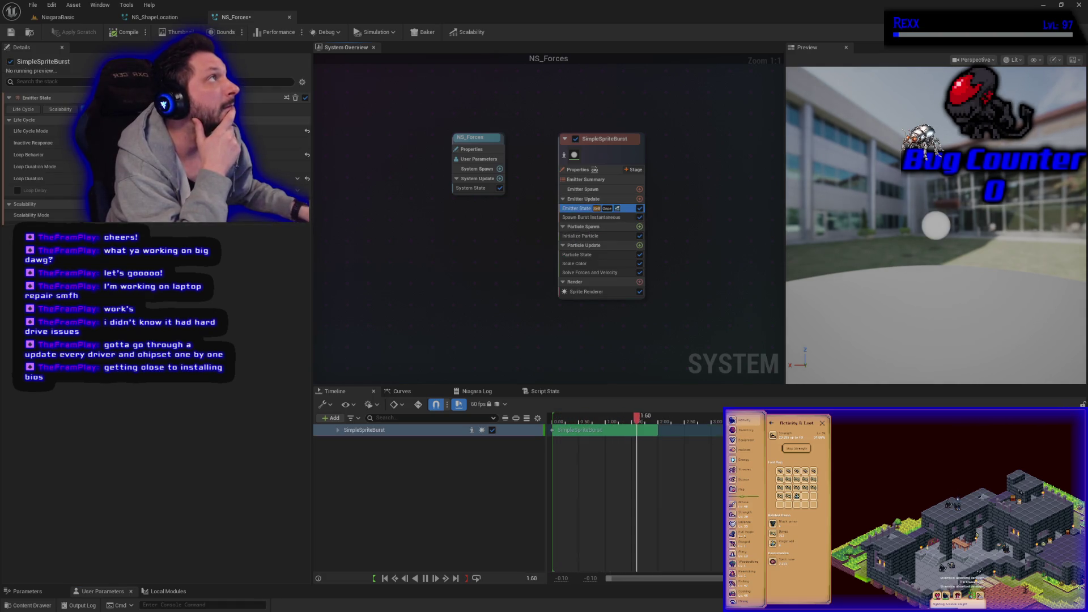
left_click(227, 170)
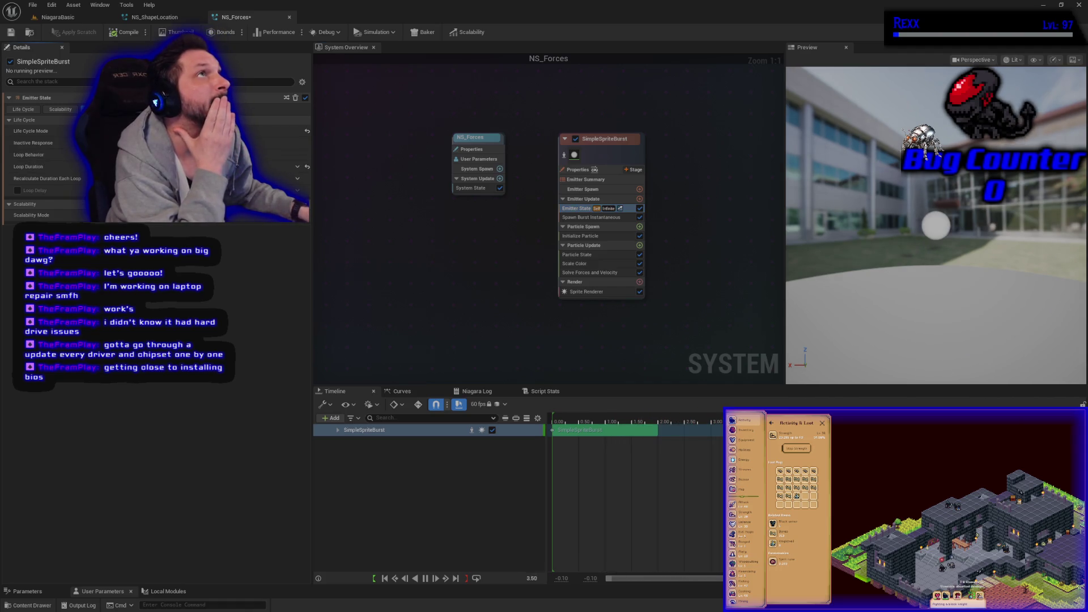
left_click(587, 218)
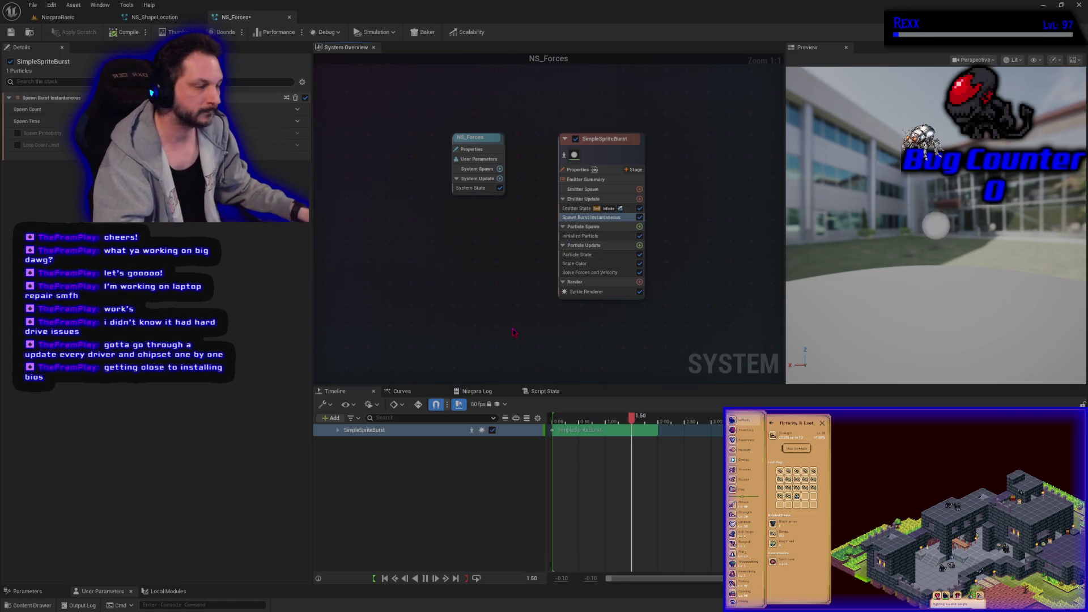
key("ctrl+z")
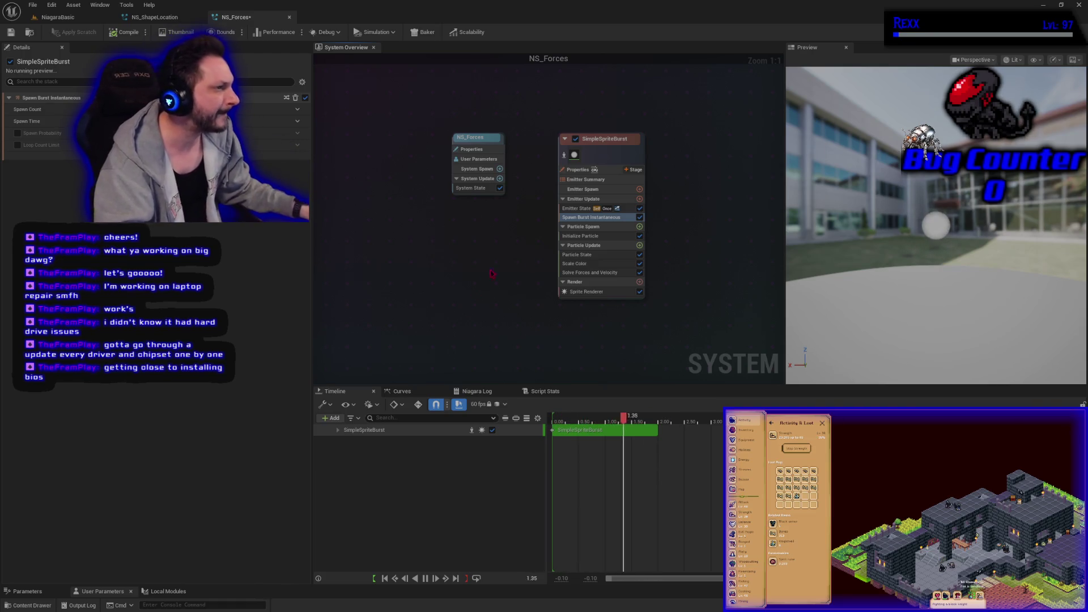
left_click(577, 209)
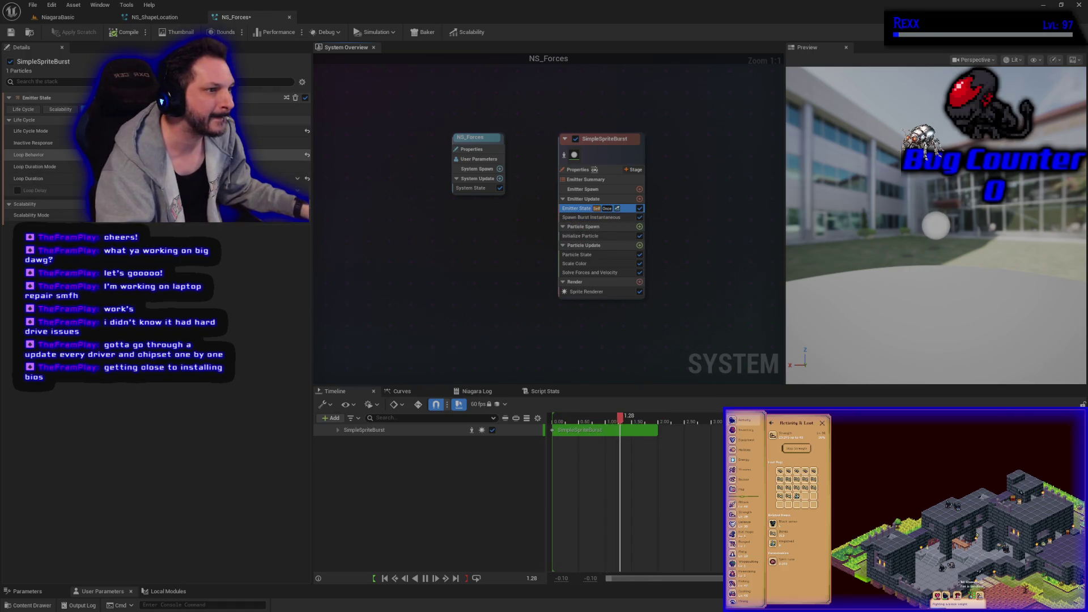
Delete the Spawn Burst Instantaneous module and bring up Emitter Update's module list
left_click(591, 217)
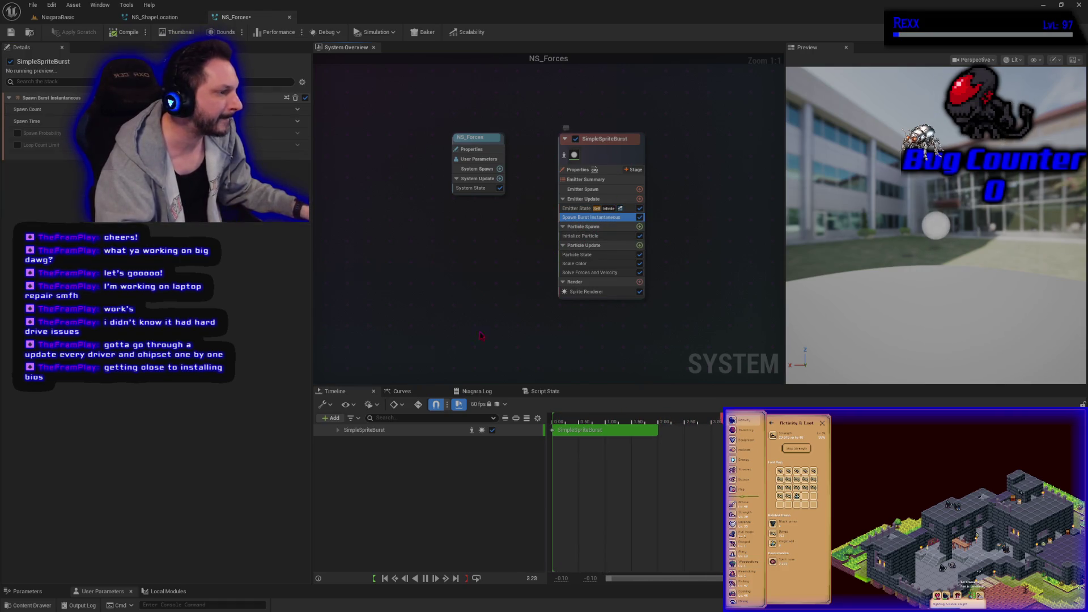
key("Delete")
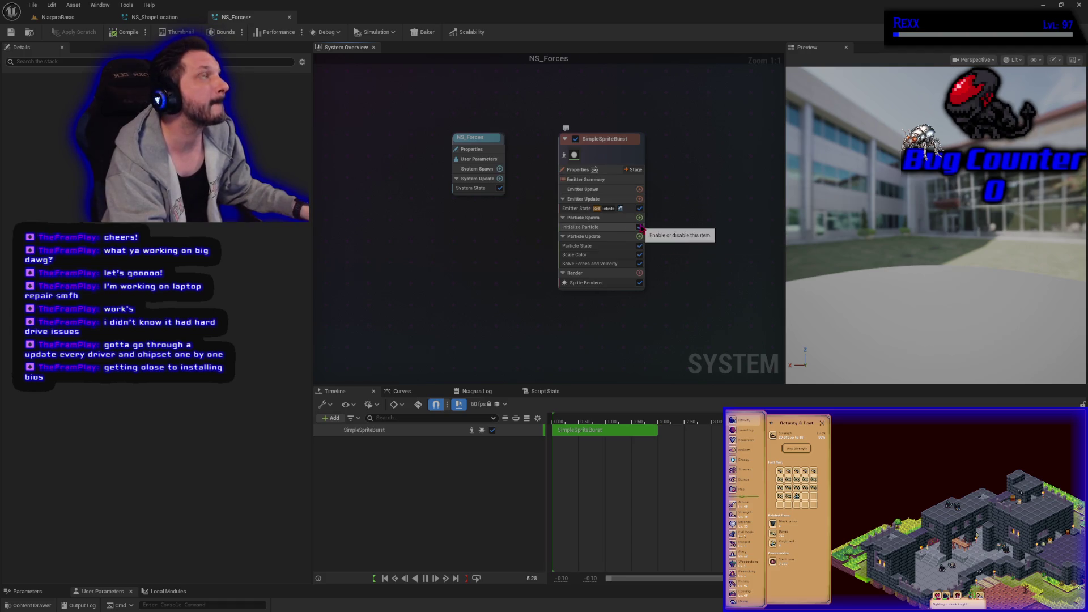
left_click(639, 199)
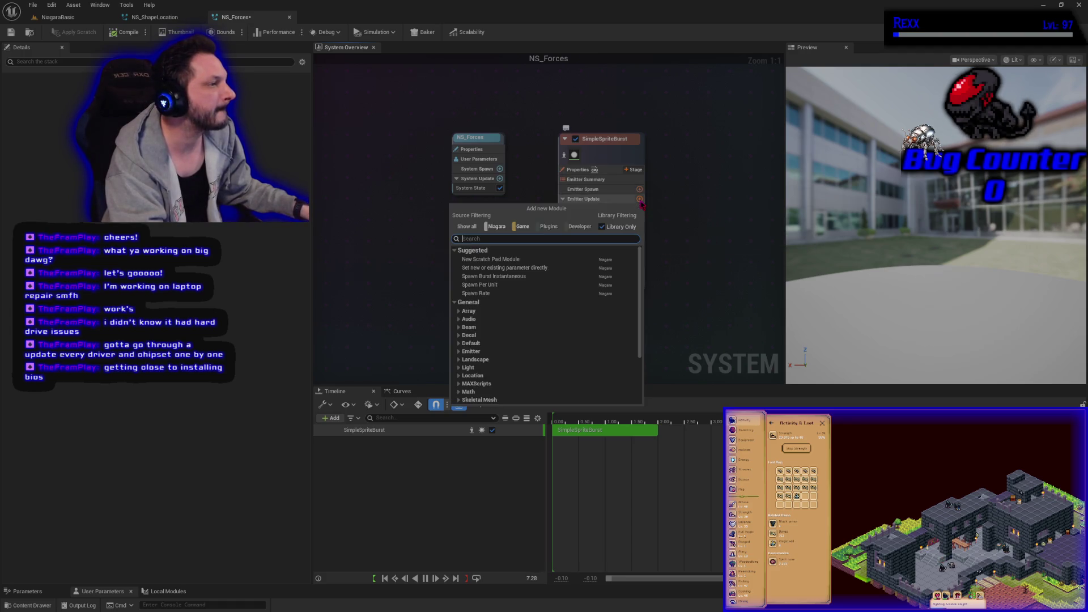
Add a Spawn Rate module to Emitter Update and adjust its SpawnRate value
type("spawn")
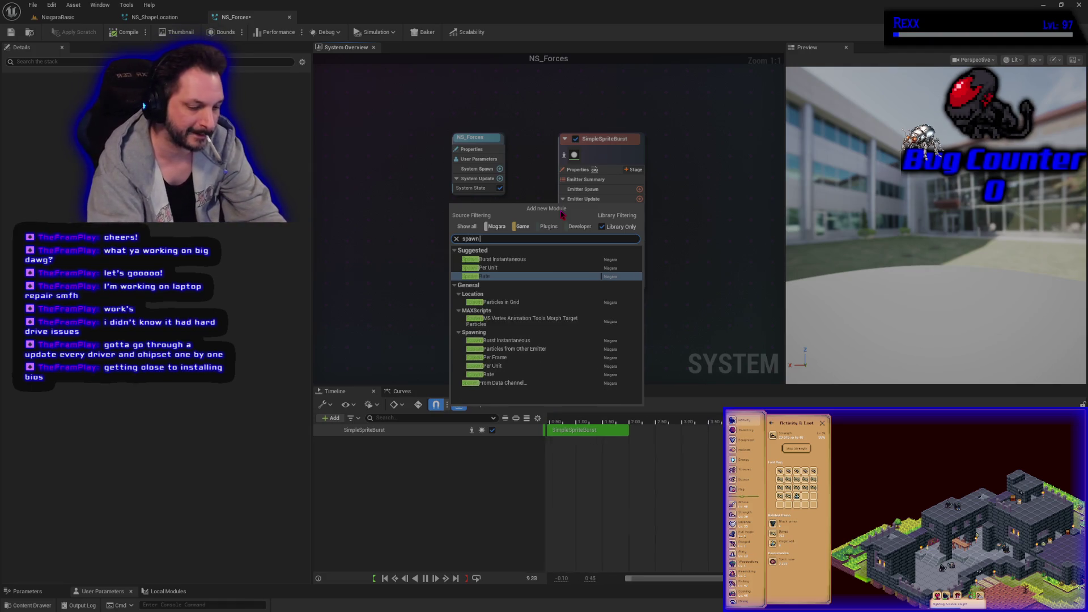
type(" rate")
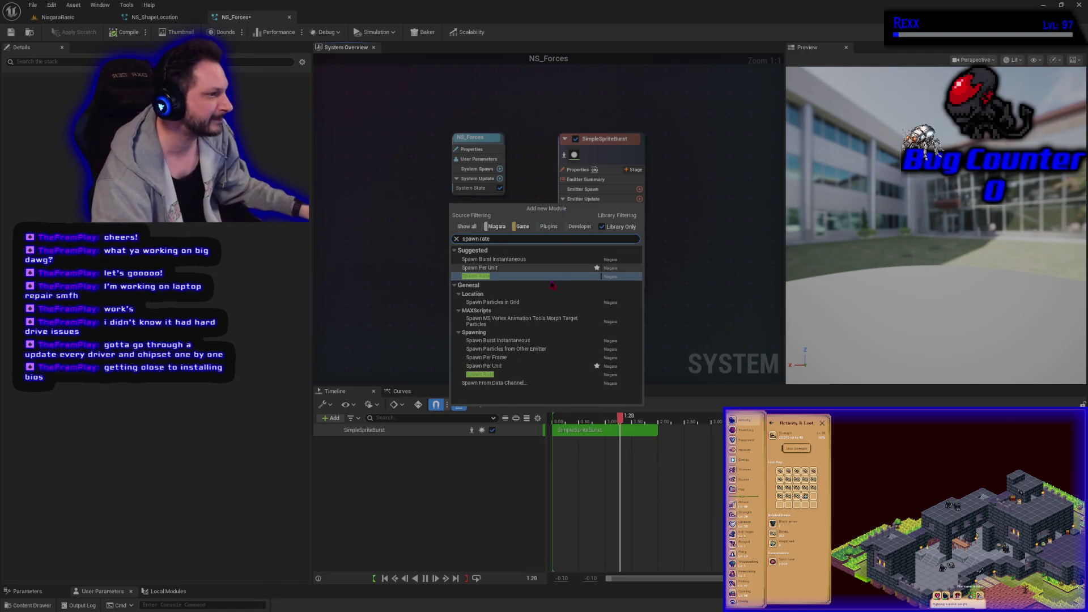
left_click(479, 277)
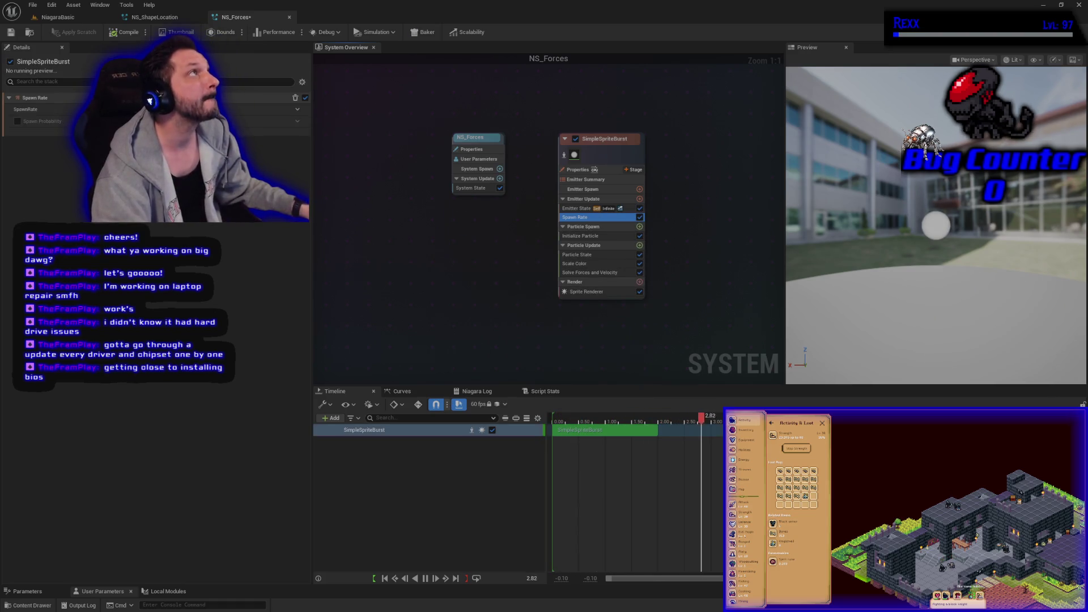
left_click(46, 109)
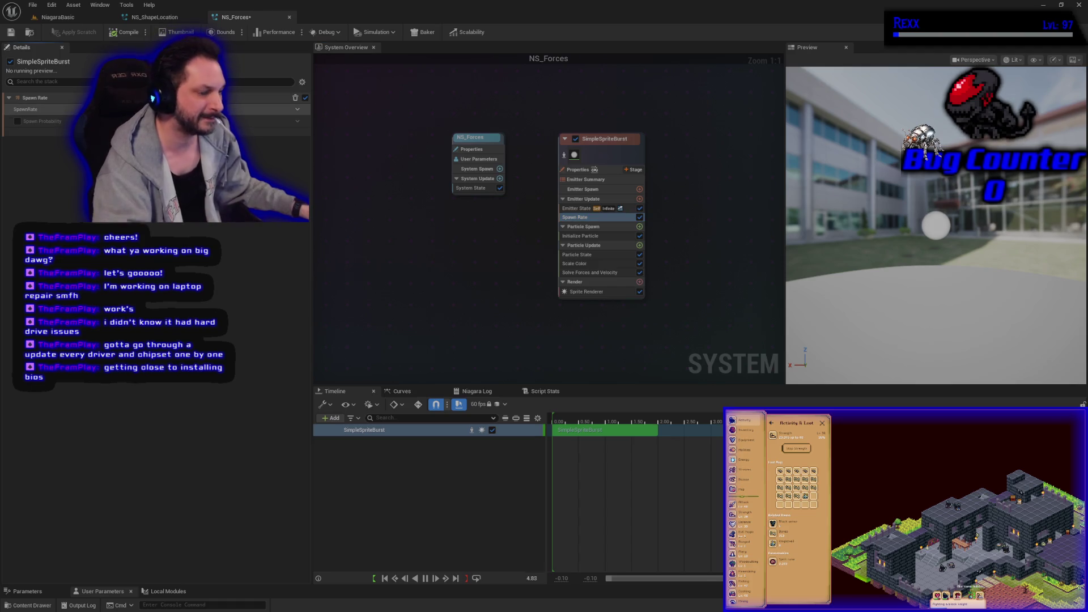
key("Return")
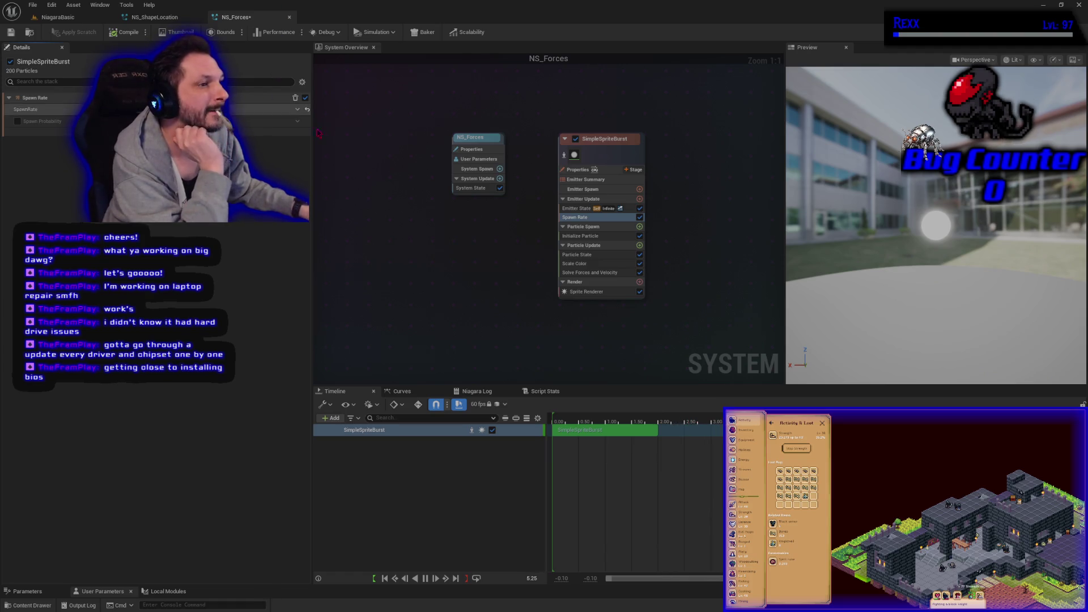
Compile and save NS_Forces, checking the compile options
left_click(589, 235)
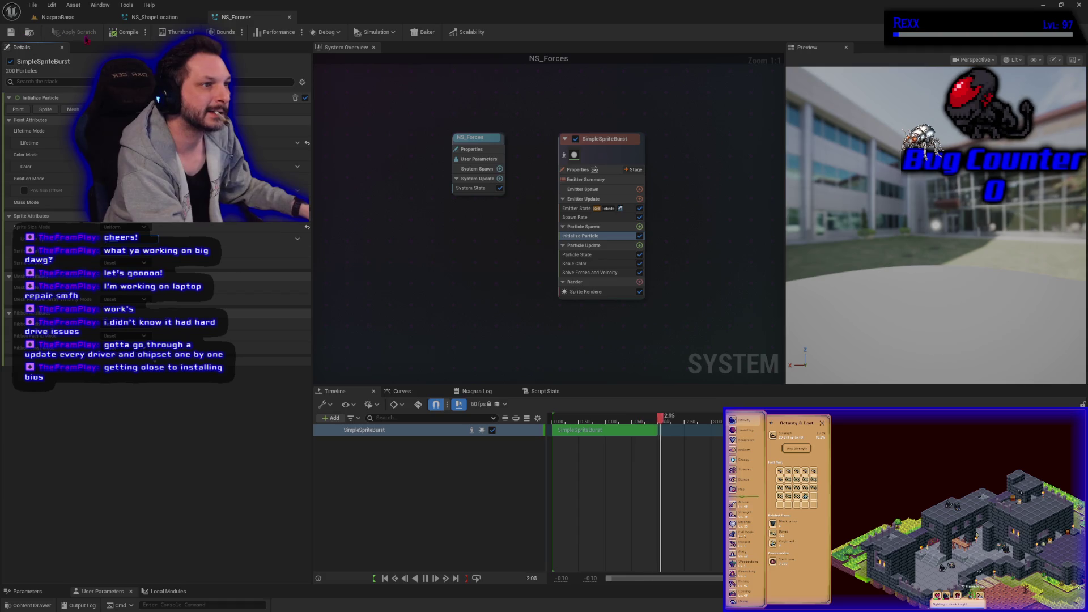
left_click(10, 32)
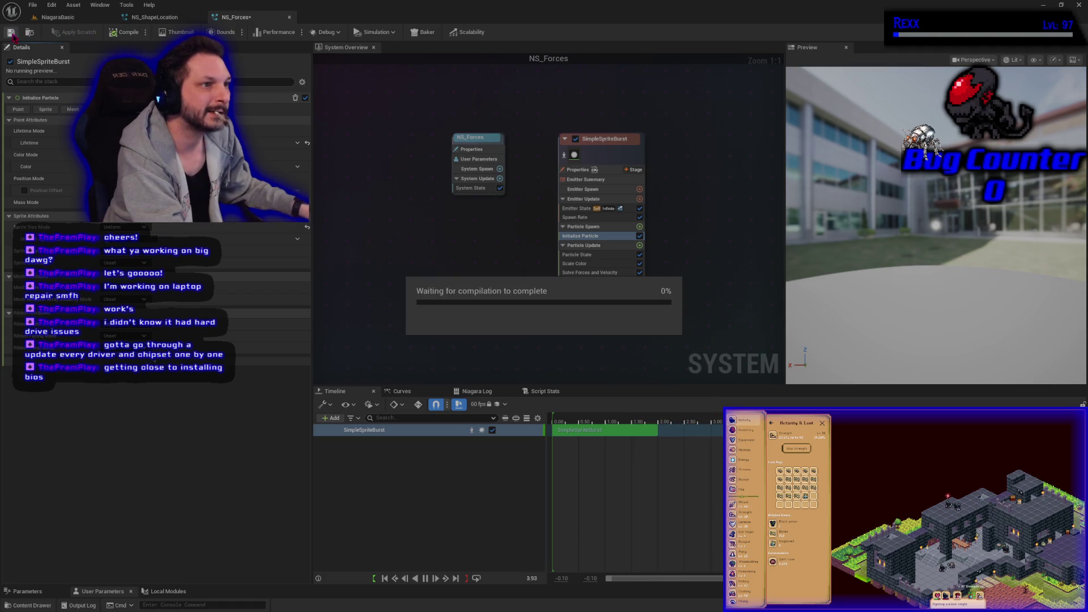
left_click(145, 32)
left_click(362, 208)
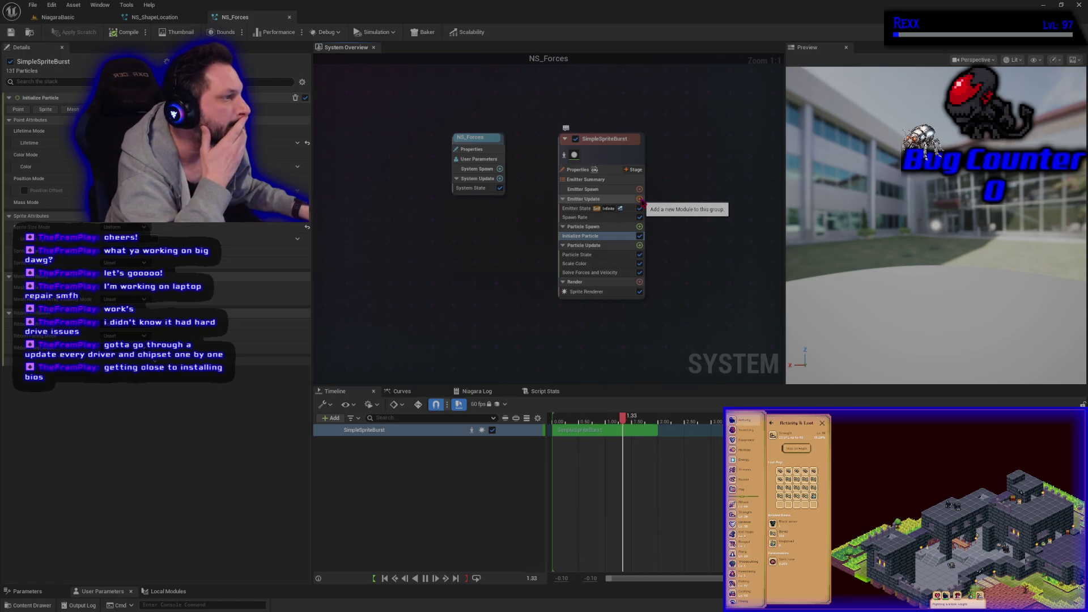
Add a Shape Location module to Particle Spawn so particles spawn from a sphere
left_click(639, 226)
type("shape lo")
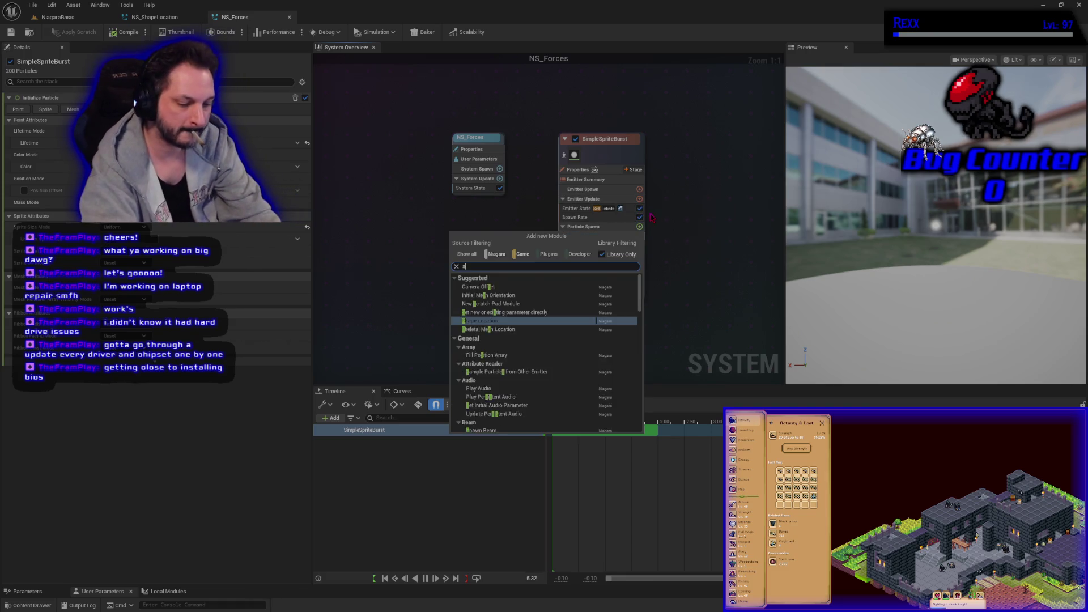
type("cation")
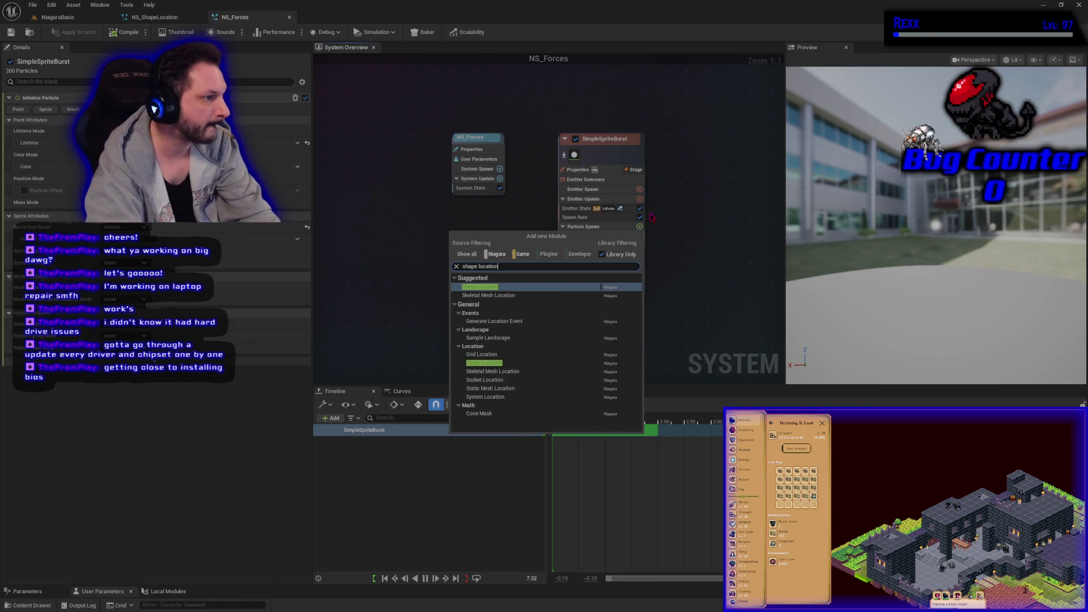
key("Return")
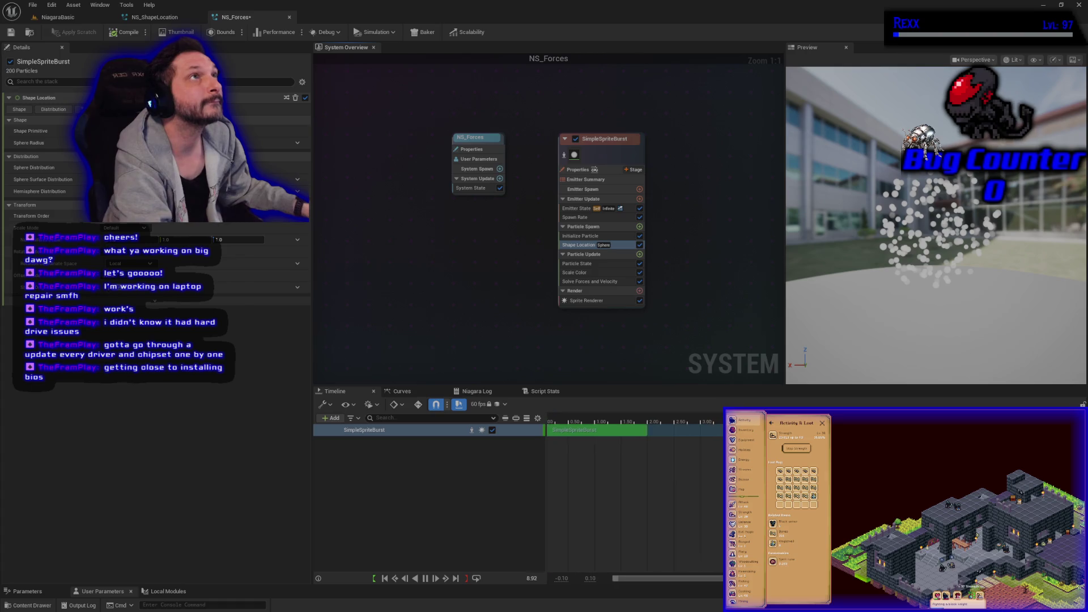
left_click(589, 281)
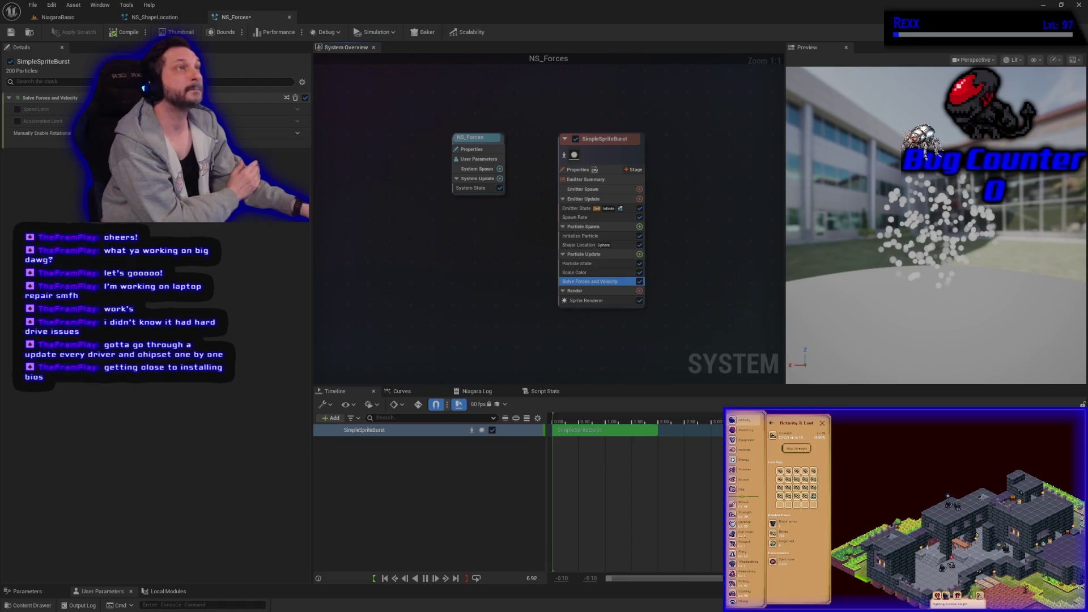
left_click(639, 227)
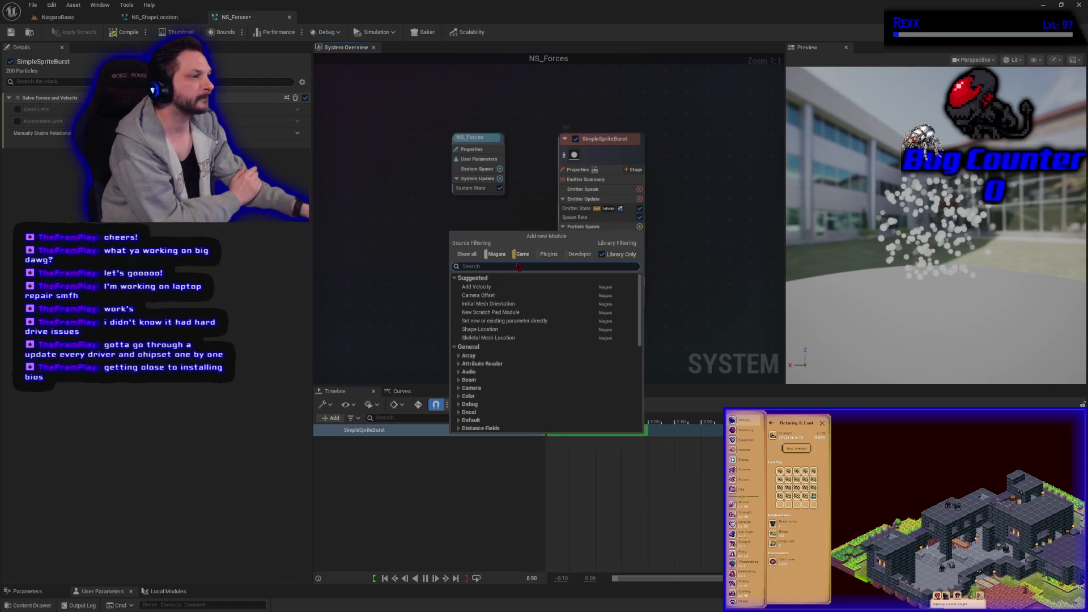
Add an Add Velocity module under Particle Spawn, then bring up Particle Update's module list
left_click(494, 293)
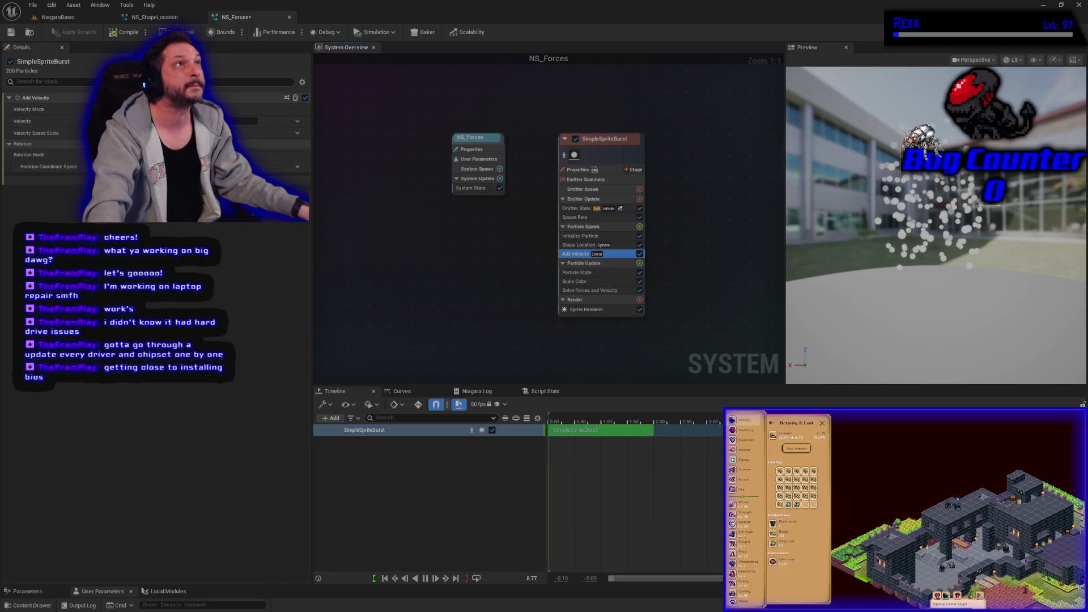
left_click(623, 264)
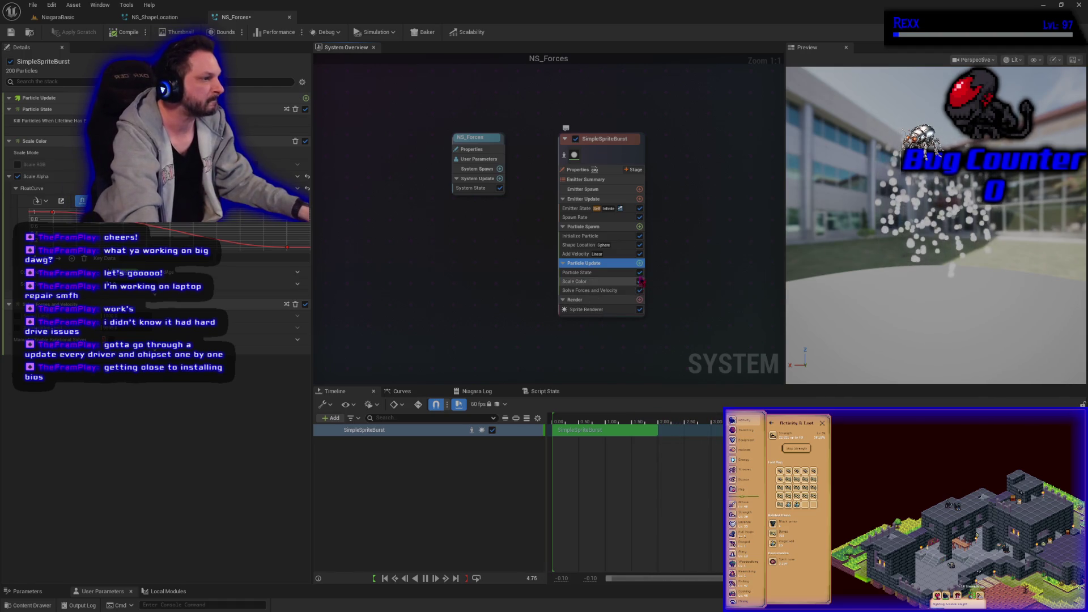
left_click(639, 263)
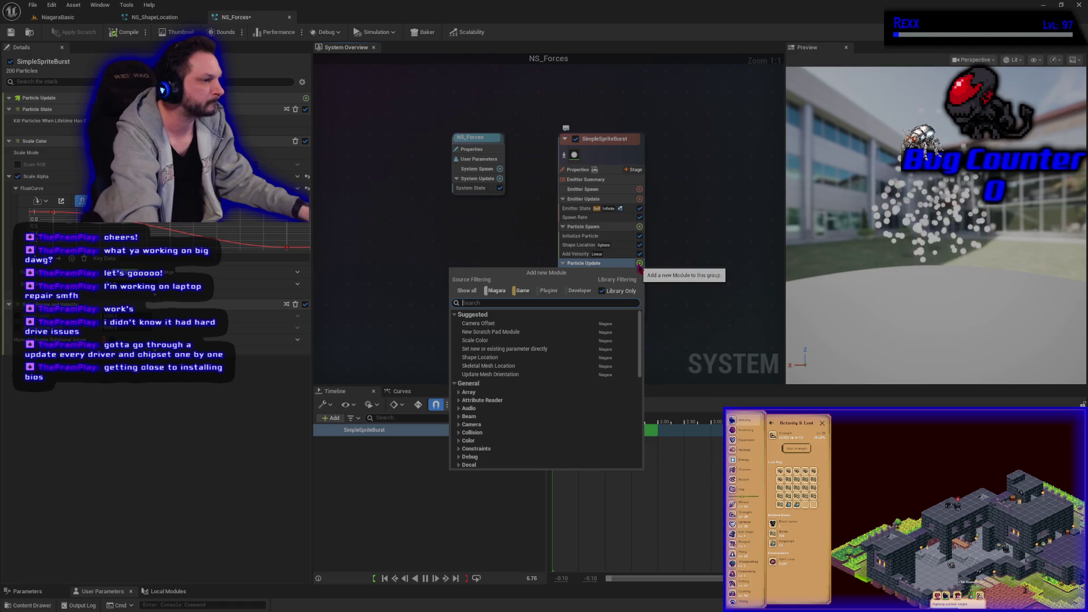
Search 'curl' and add the Curl Noise Force module to Particle Update
type("curl")
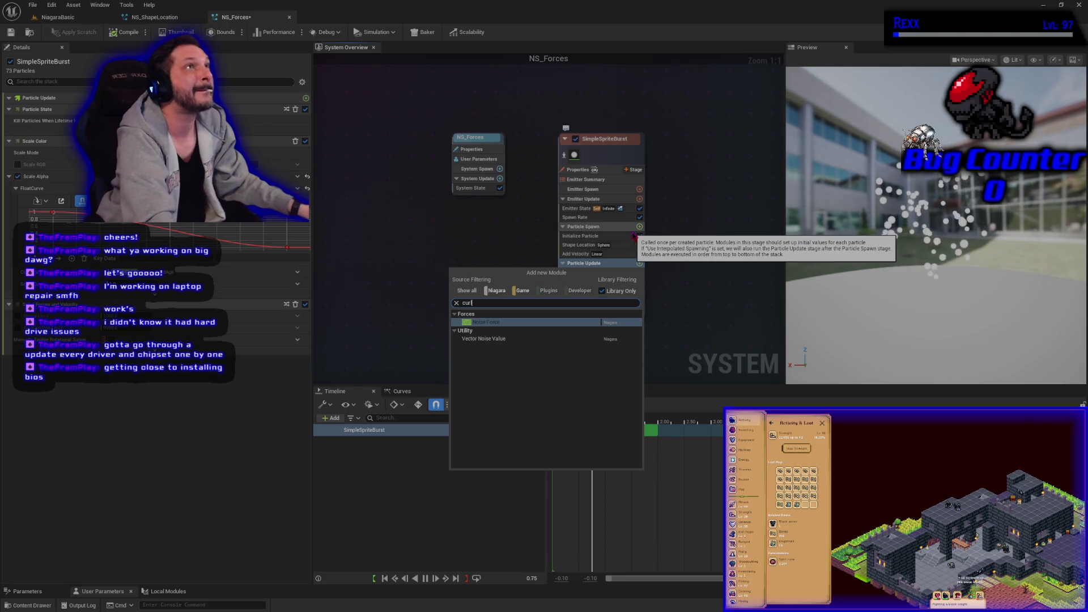
left_click(514, 322)
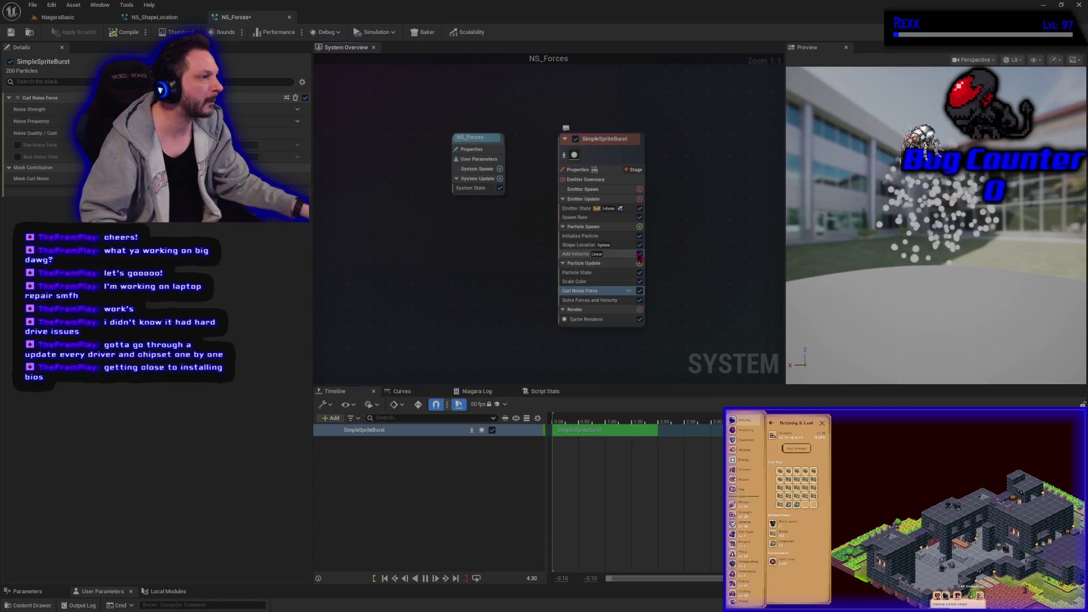
Compare modules toggled off, raise Curl Noise Force's Noise Strength, and re-enable Add Velocity
left_click(639, 255)
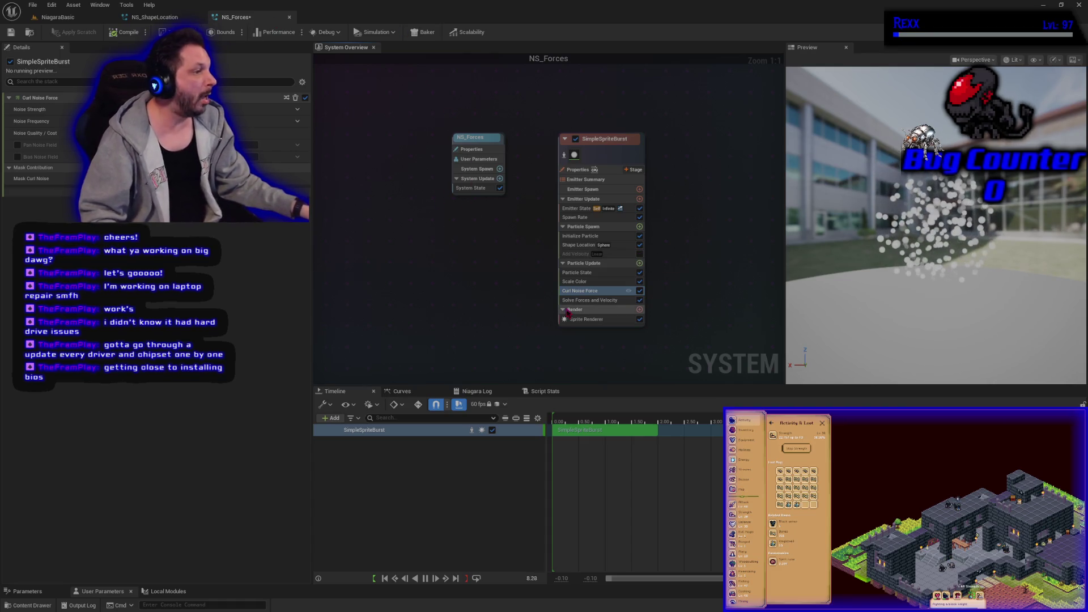
left_click(639, 291)
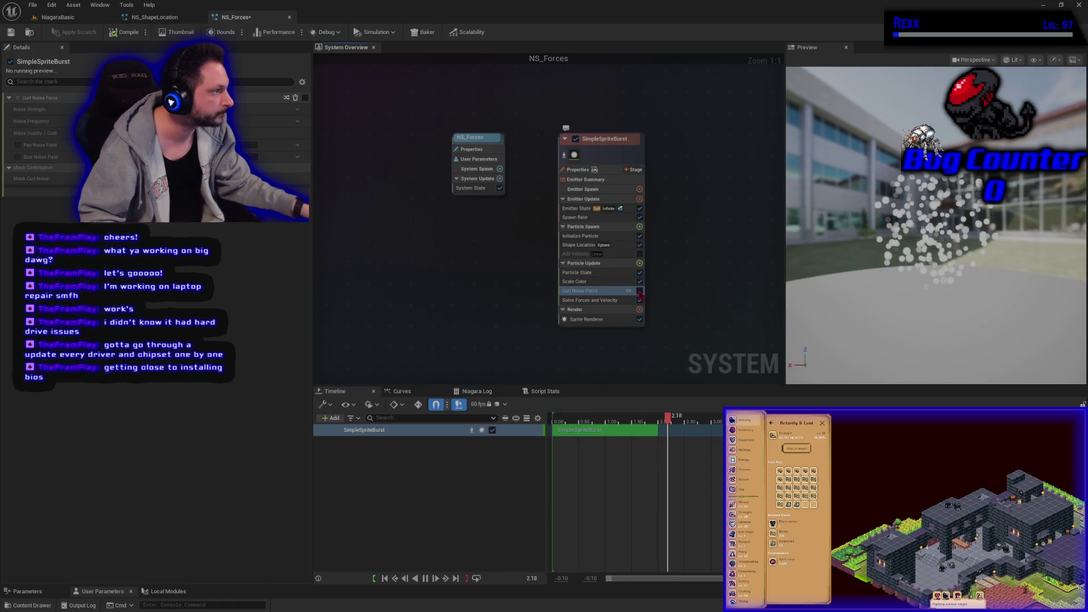
left_click(639, 291)
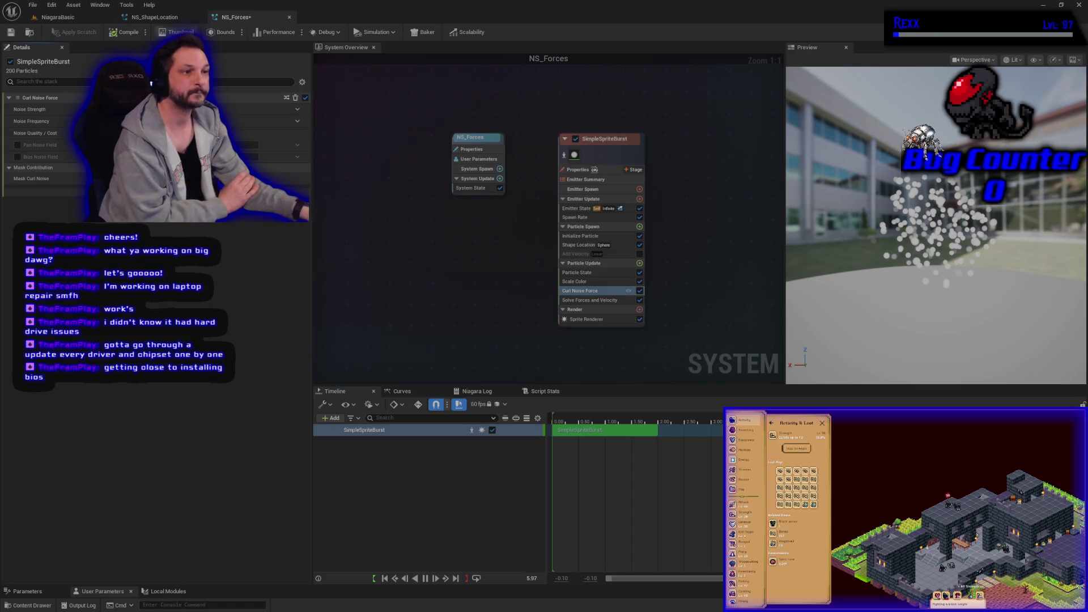
left_click_drag(238, 109, 249, 109)
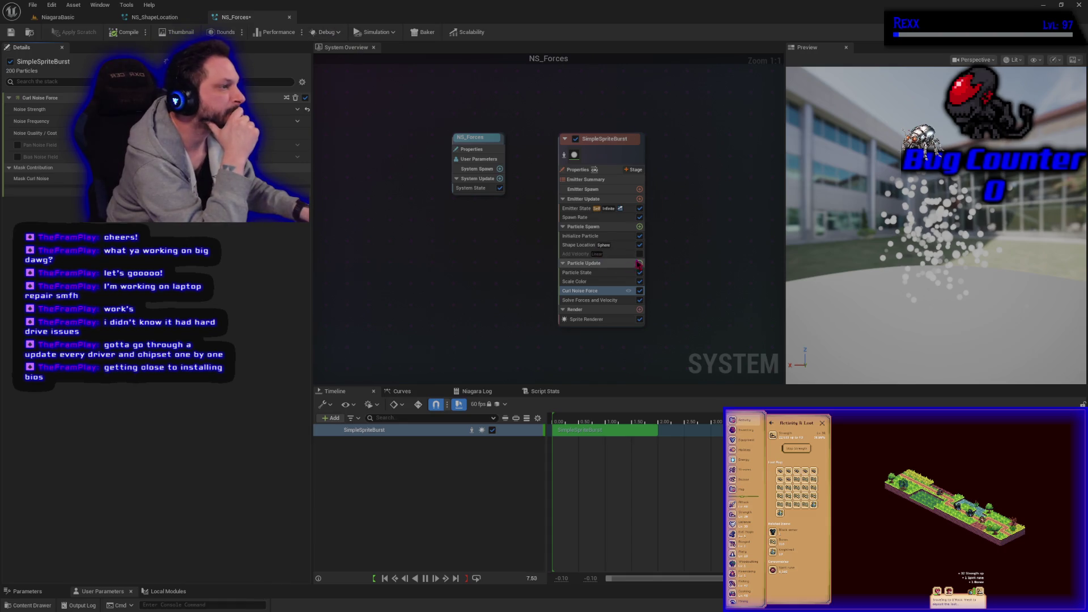
left_click(640, 254)
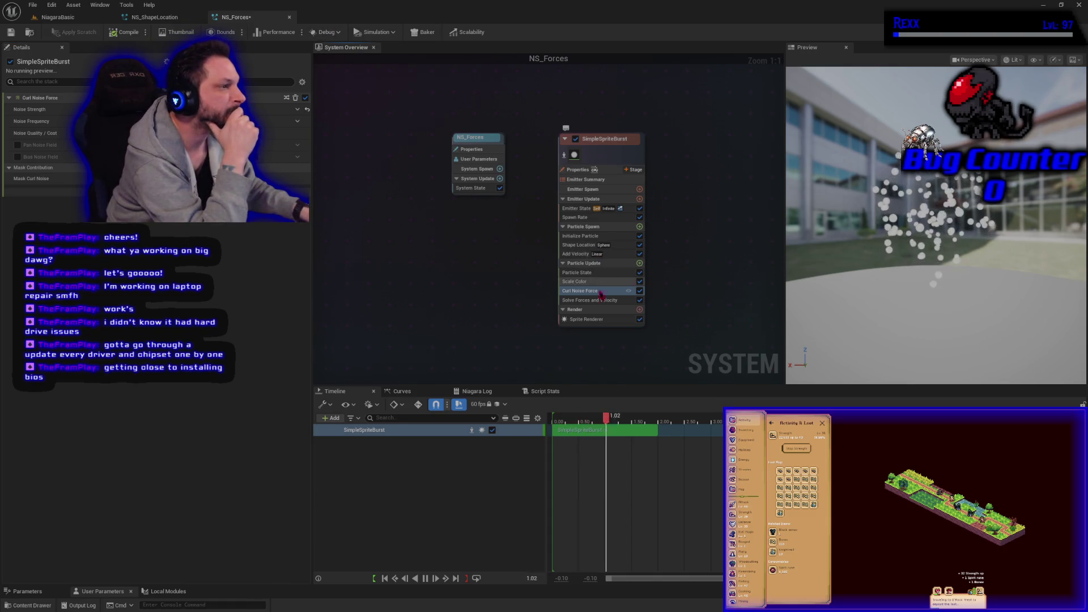
Increase Add Velocity's Velocity Speed Scale and recompile the NS_Forces system
left_click(571, 255)
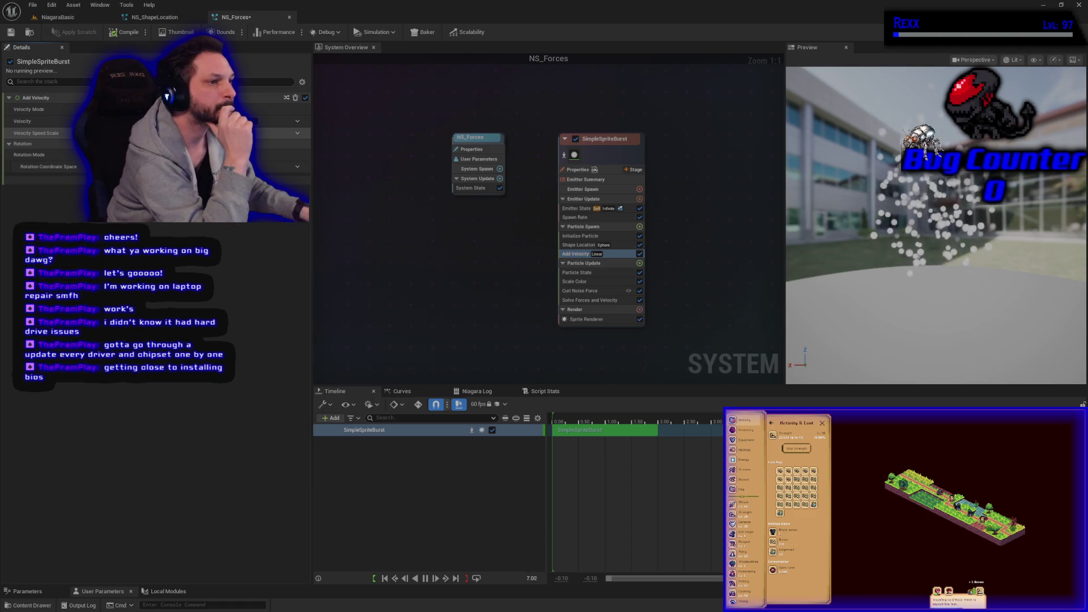
left_click_drag(244, 133, 261, 132)
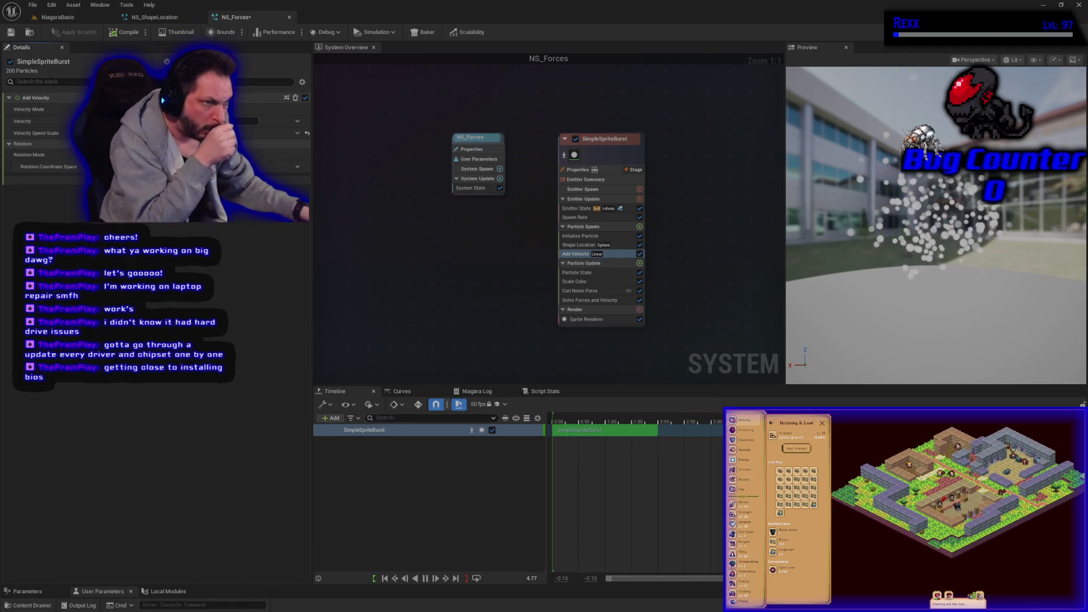
left_click(135, 35)
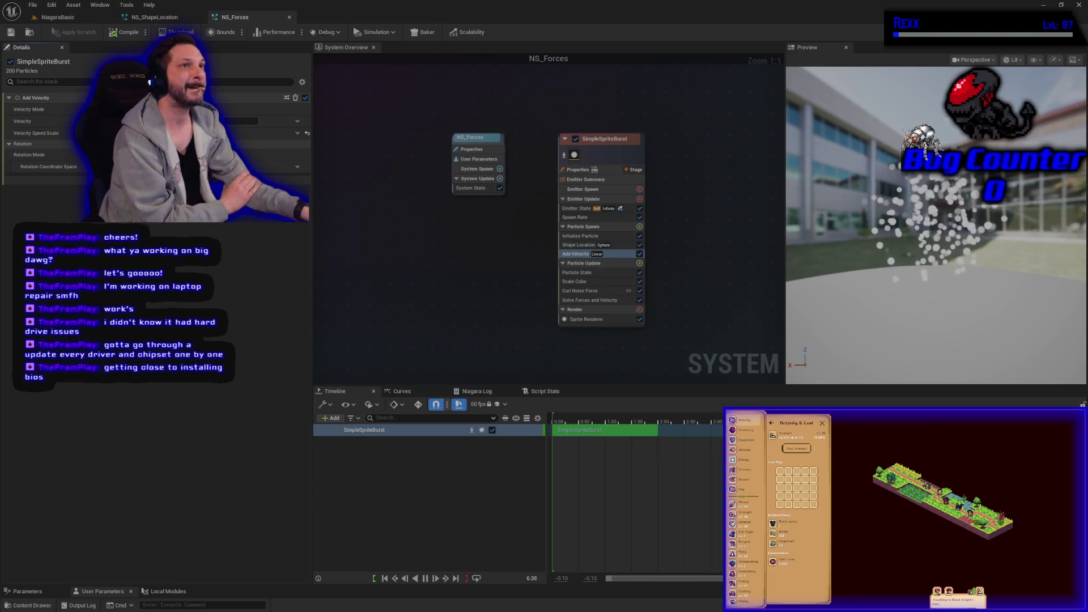
left_click(575, 281)
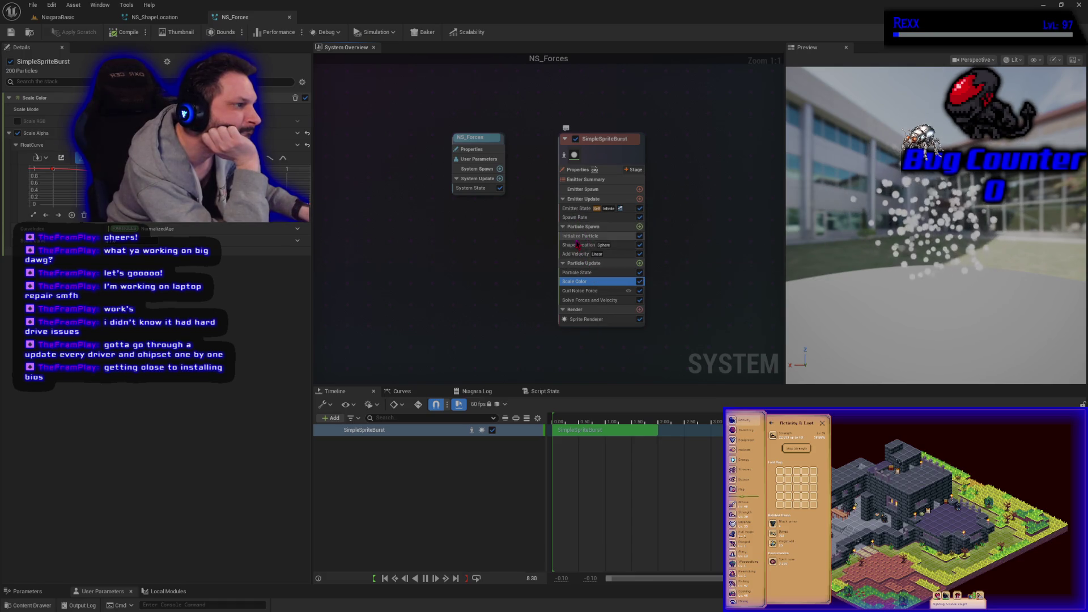
Change Initialize Particle's colour to light blue 4BAAFF and save NS_Forces
left_click(584, 236)
left_click(170, 167)
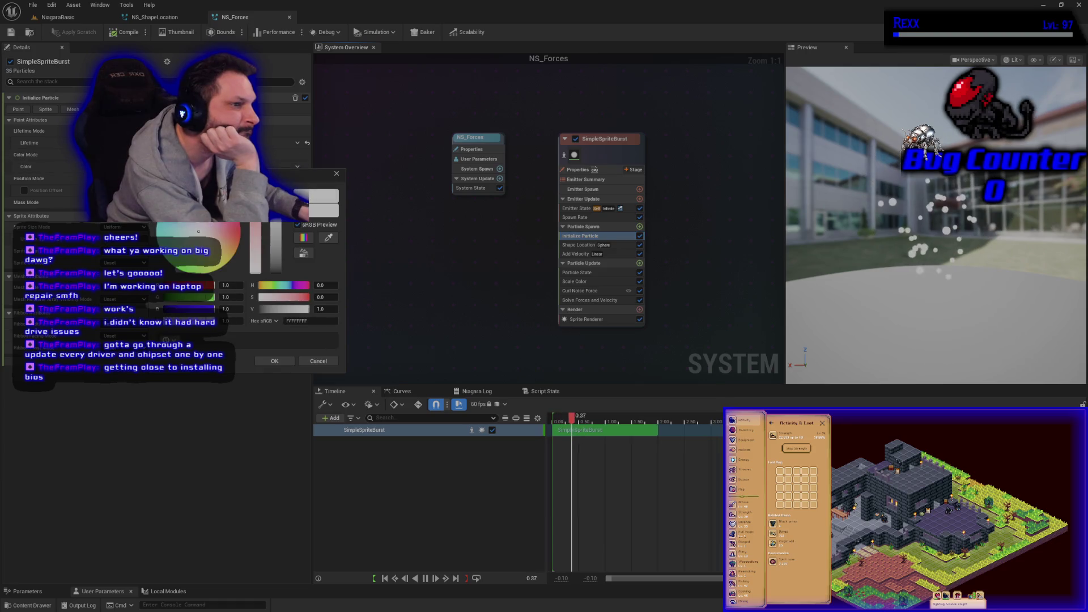
left_click(167, 206)
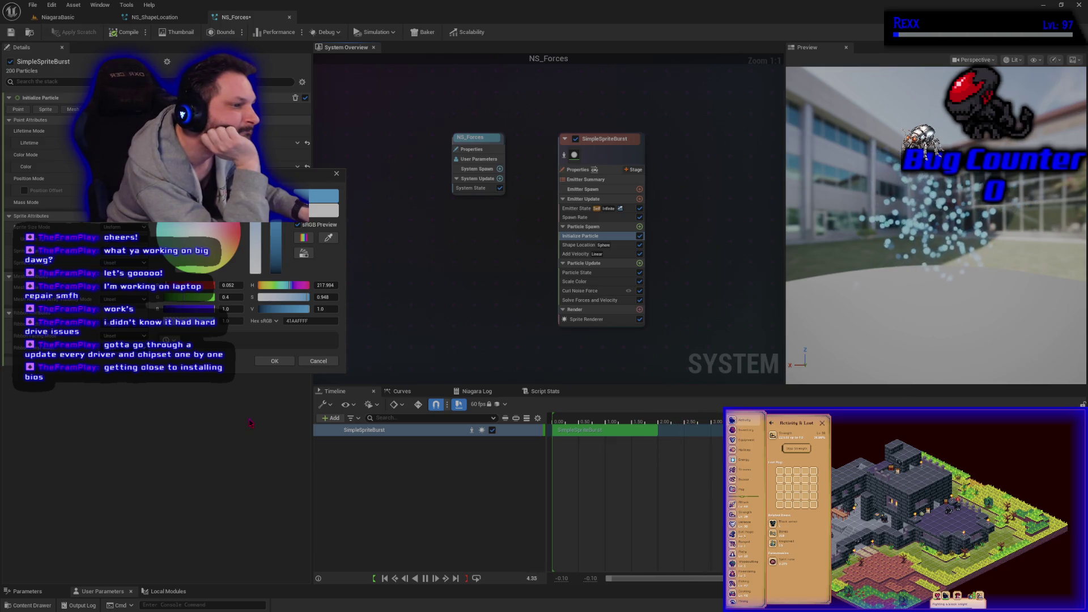
left_click(274, 362)
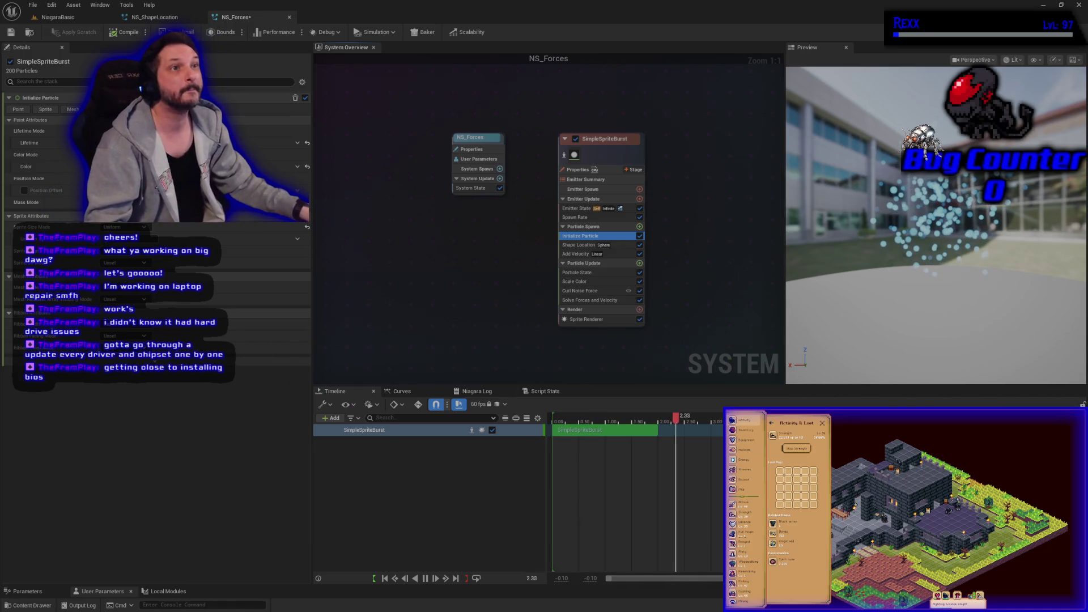
left_click(11, 32)
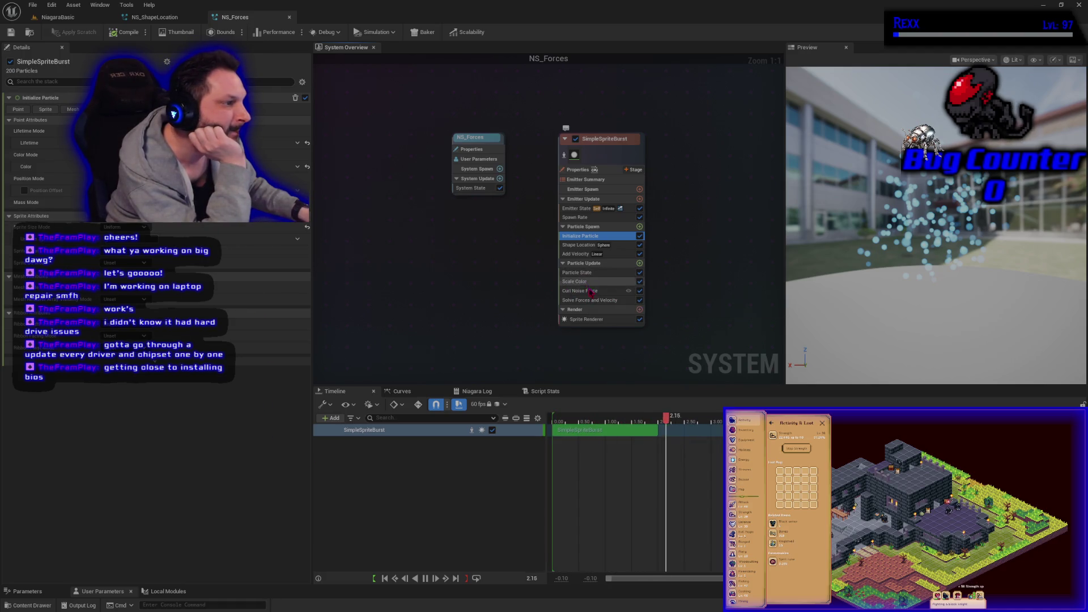
left_click(578, 245)
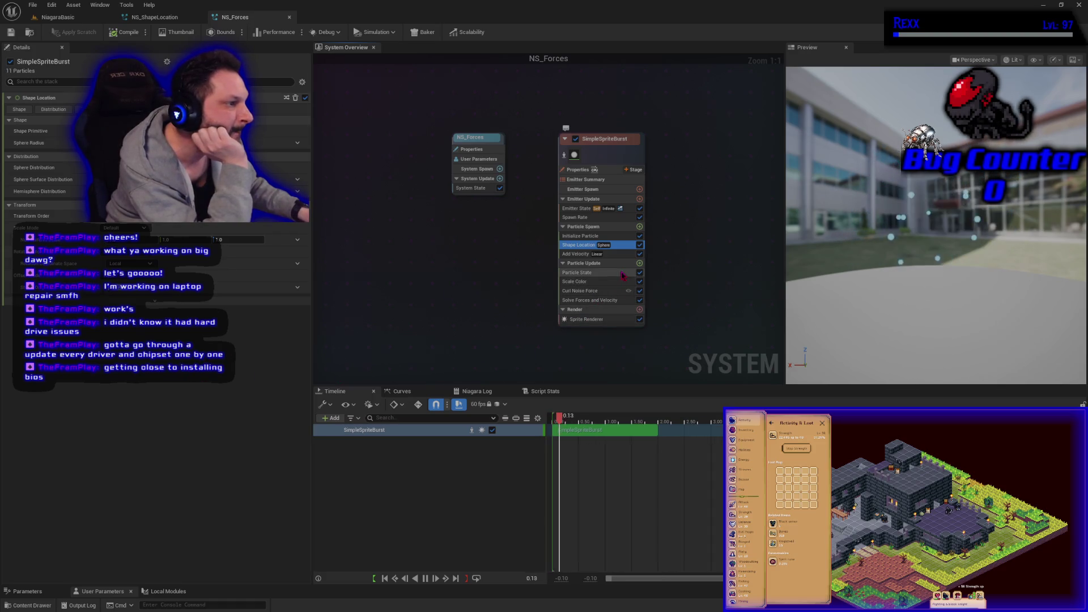
Enable Scale RGB on the Scale Color module and rewind the preview to the start
left_click(584, 282)
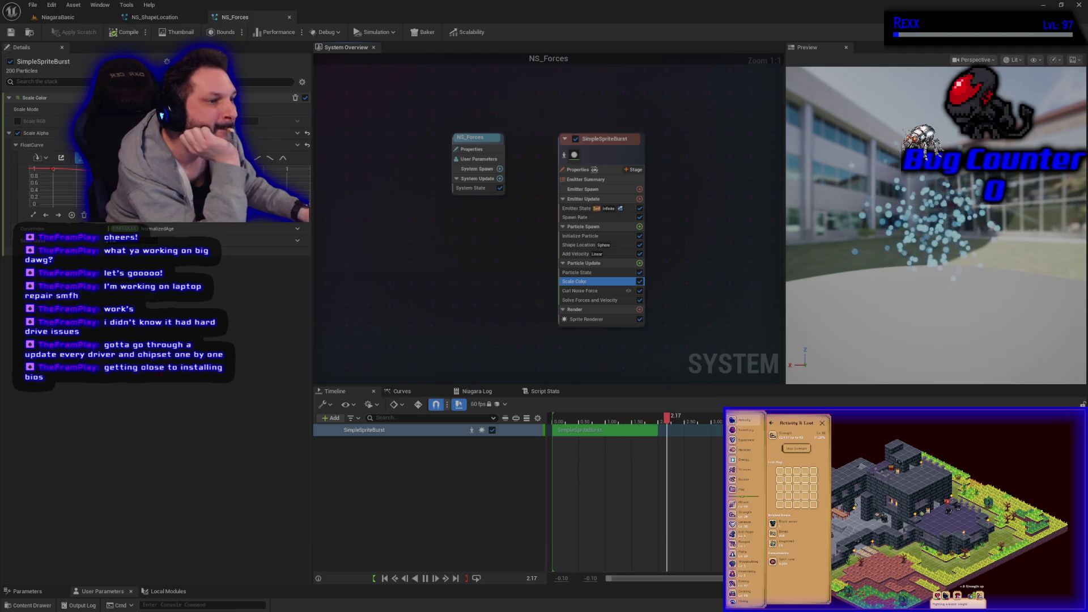
left_click(18, 120)
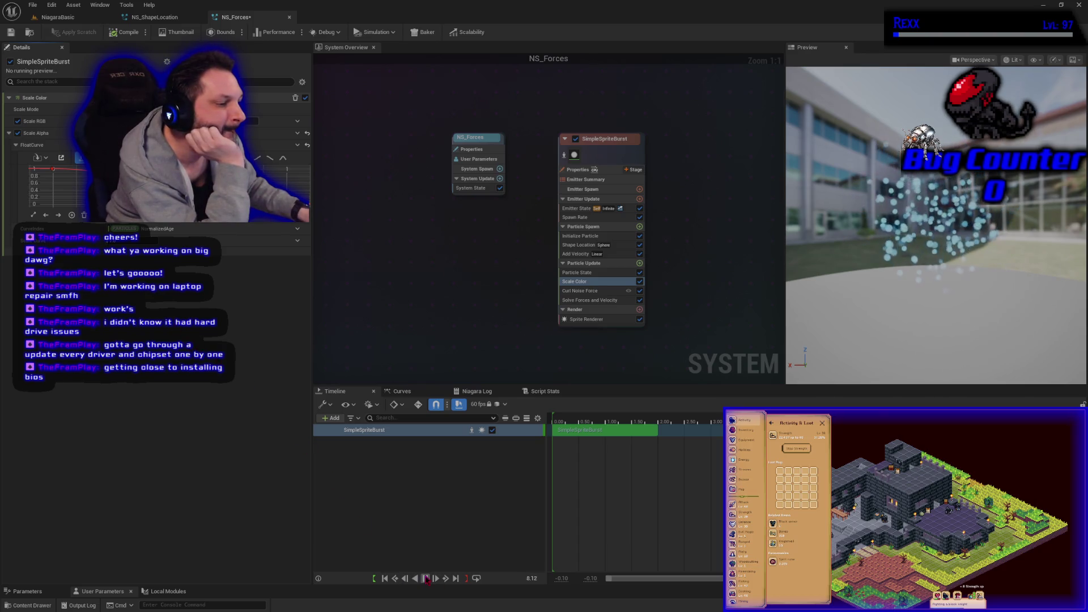
left_click(384, 578)
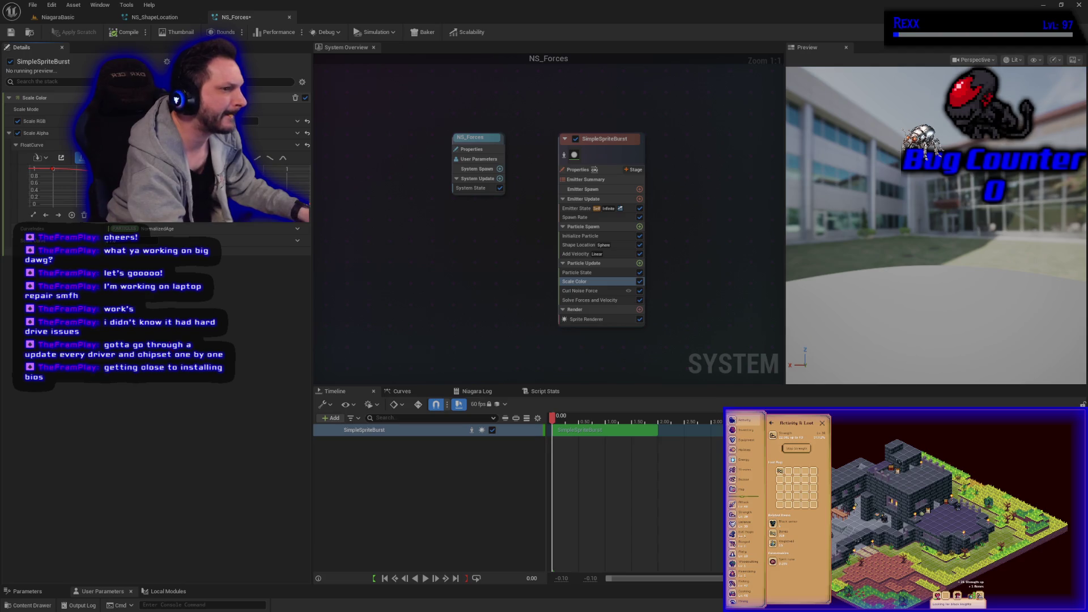
left_click(427, 581)
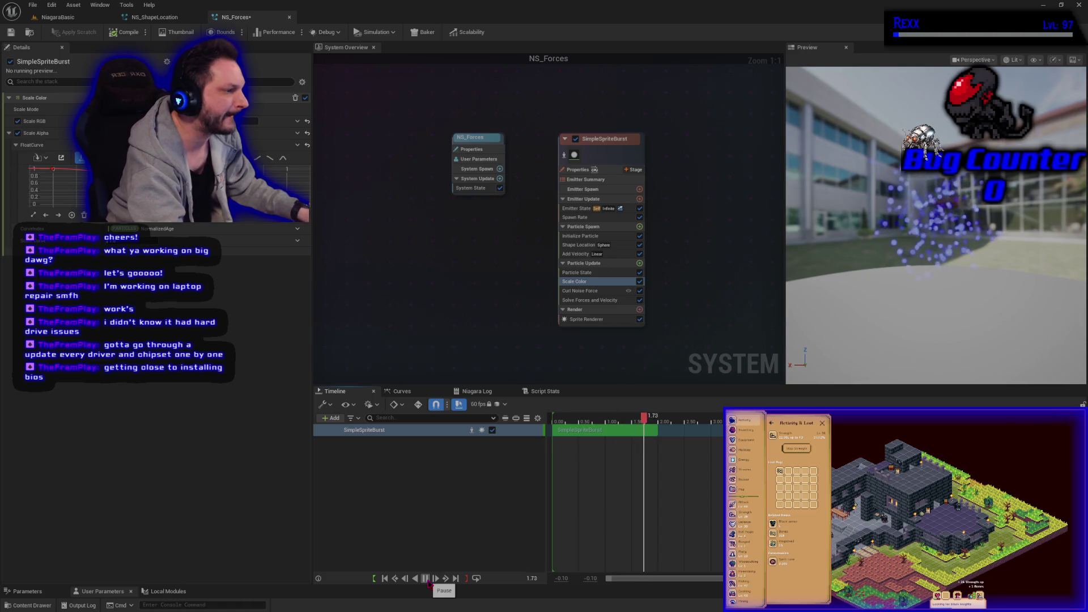
left_click(385, 578)
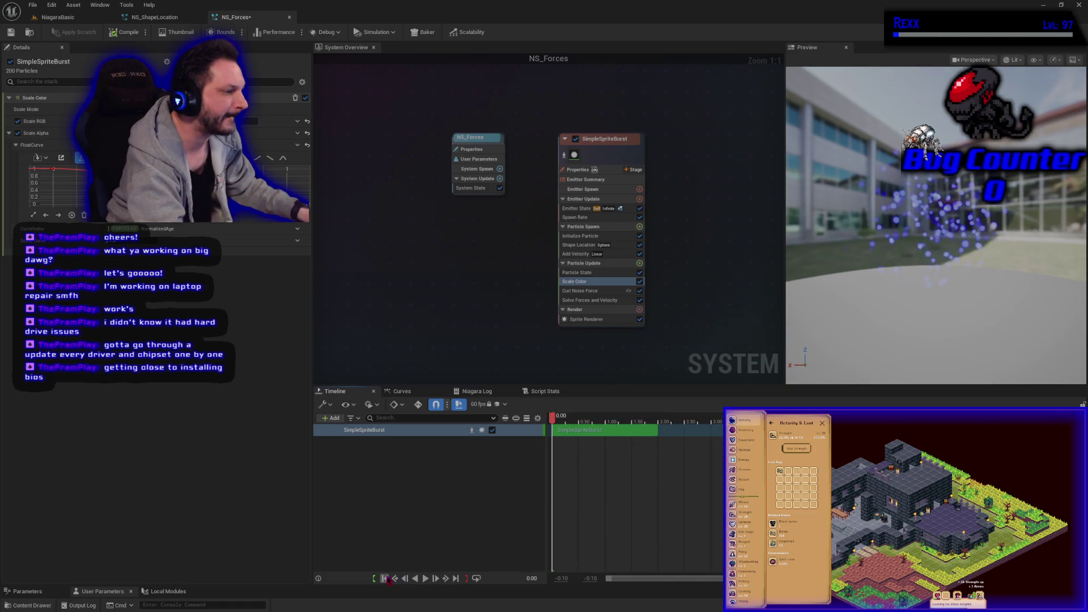
left_click(426, 579)
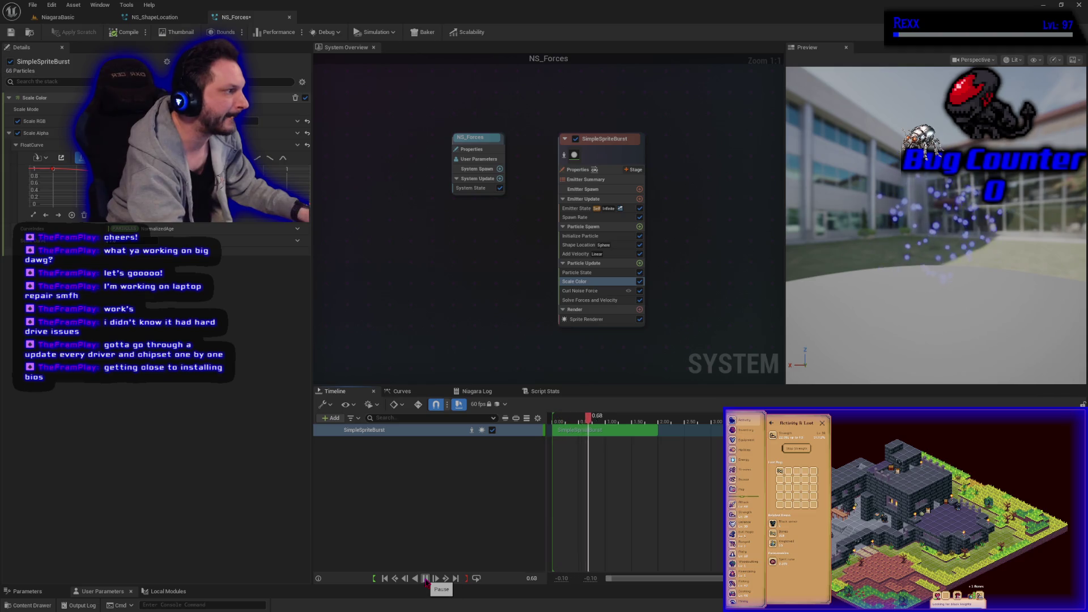
left_click(385, 578)
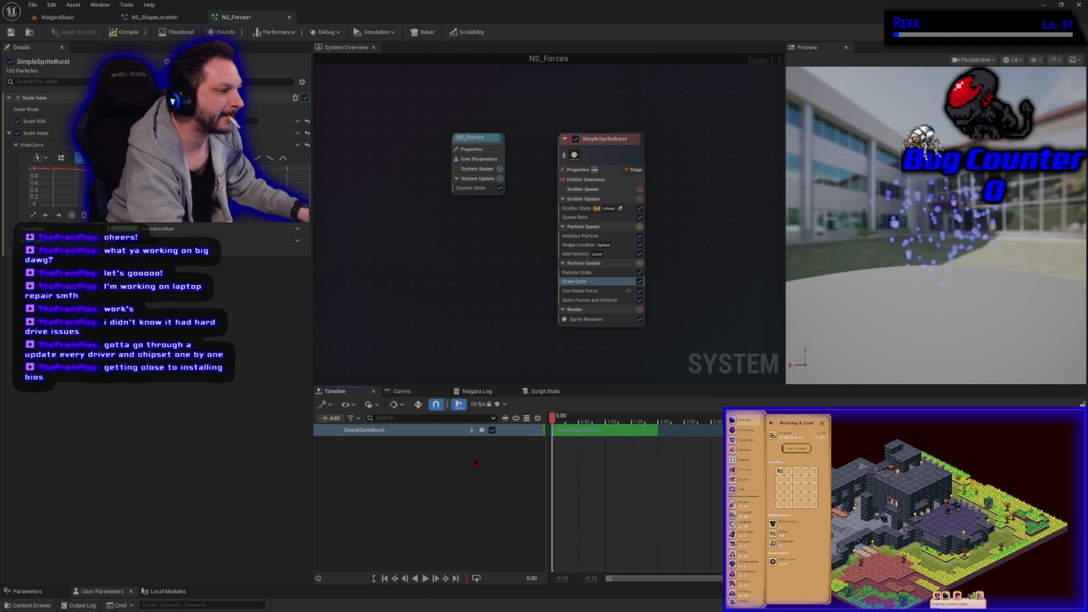
mouse_move(552, 419)
left_mouse_down()
mouse_move(657, 442)
mouse_move(606, 442)
left_mouse_up()
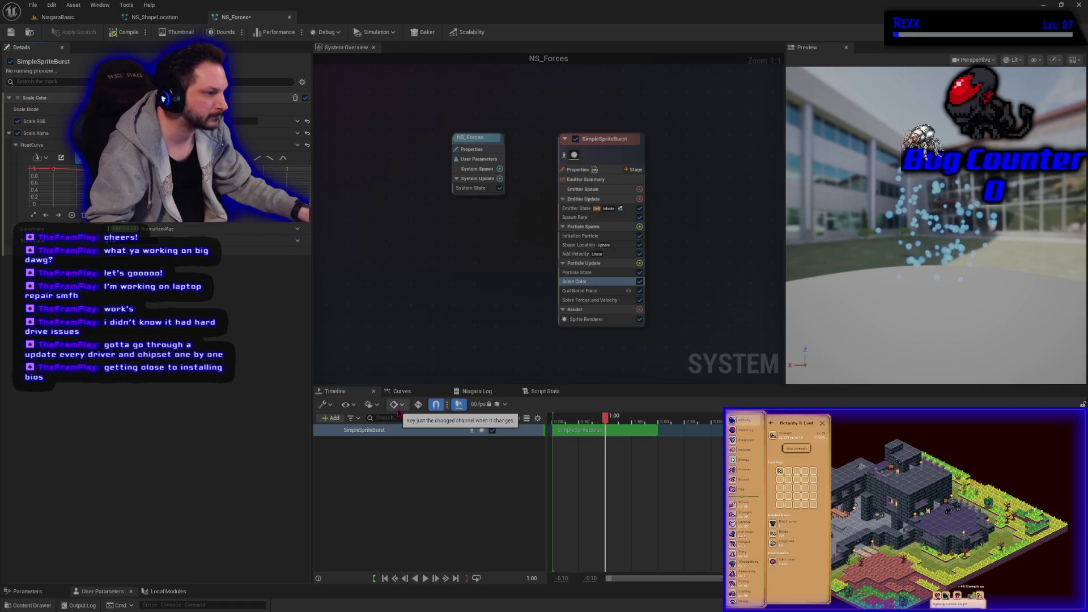
left_click(399, 411)
left_click(398, 412)
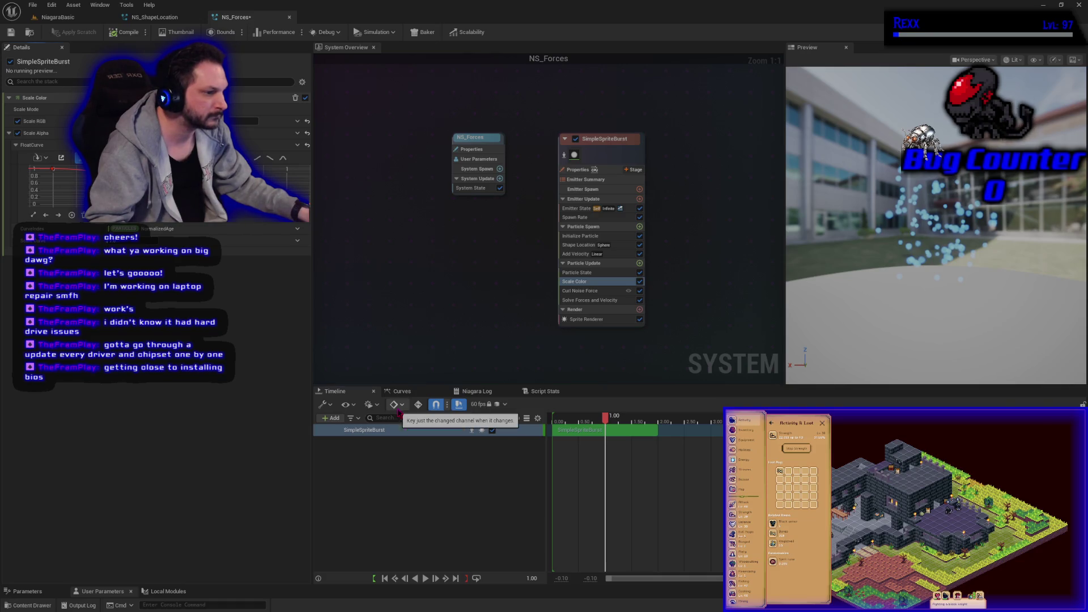